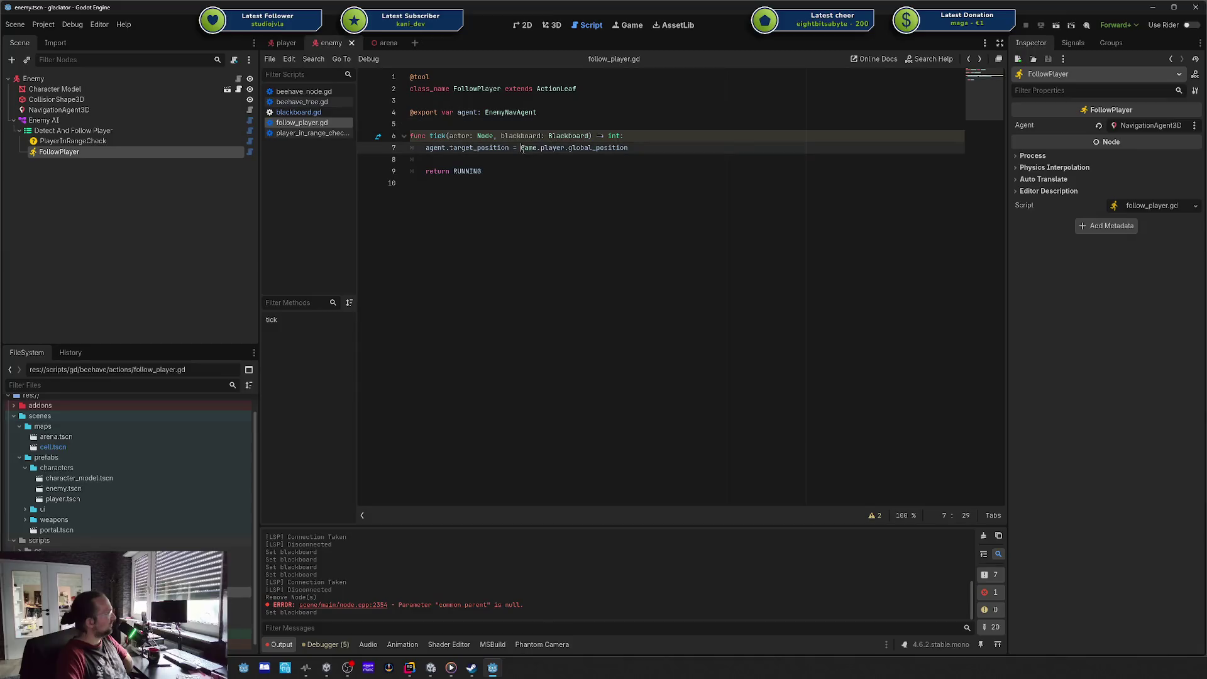
Step: Review the target position assignment in follow_player.gd, then show Enemy AI's BeehaveTree properties
drag(520, 151, 628, 152)
drag(426, 152, 518, 152)
click(517, 151)
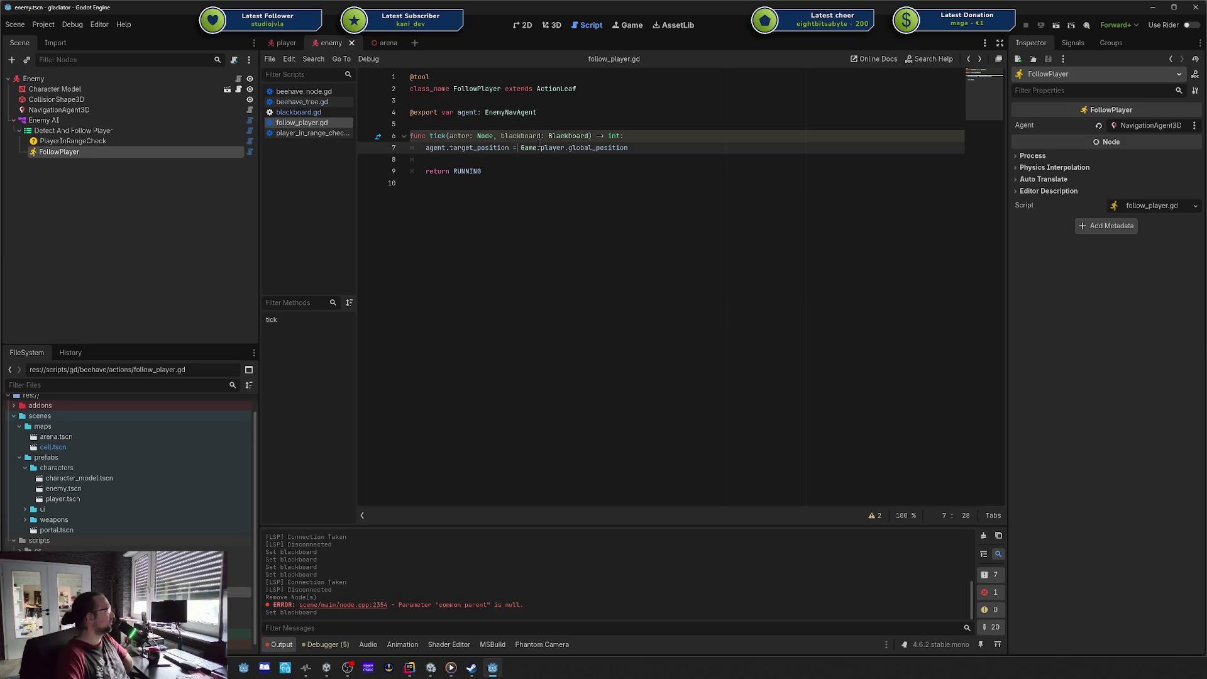
click(44, 120)
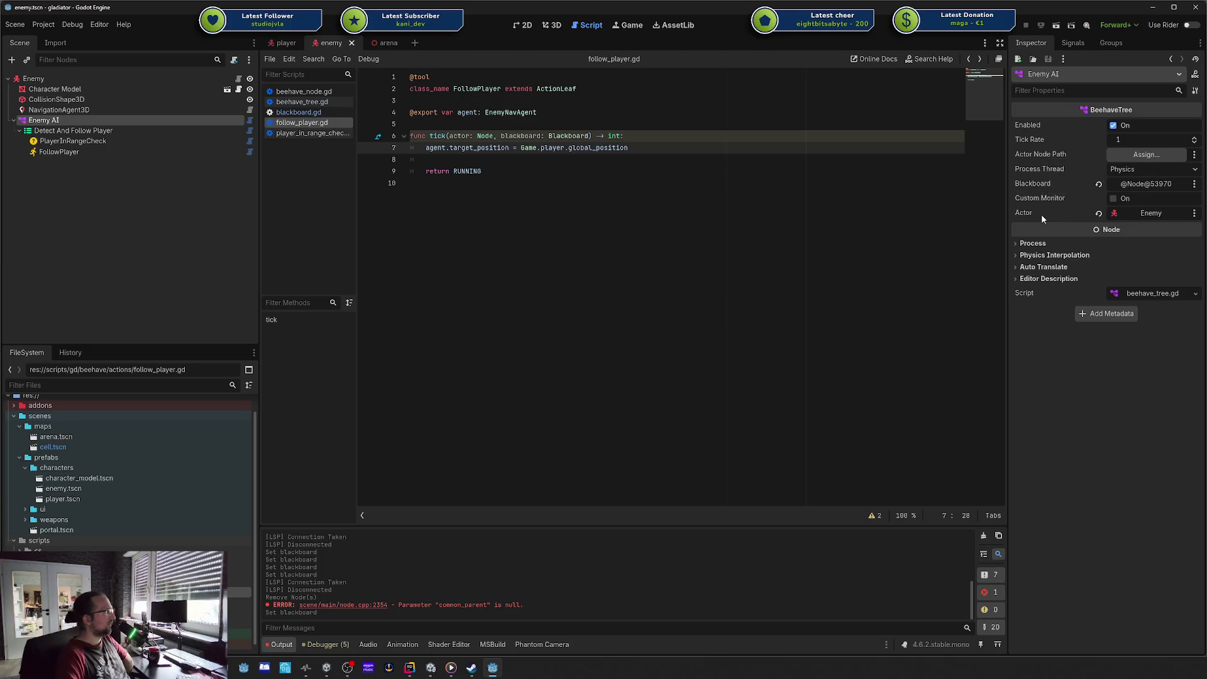
Step: Check the Actor Node Path options, then expand the Script field's choices for beehave_tree.gd
right_click(1053, 155)
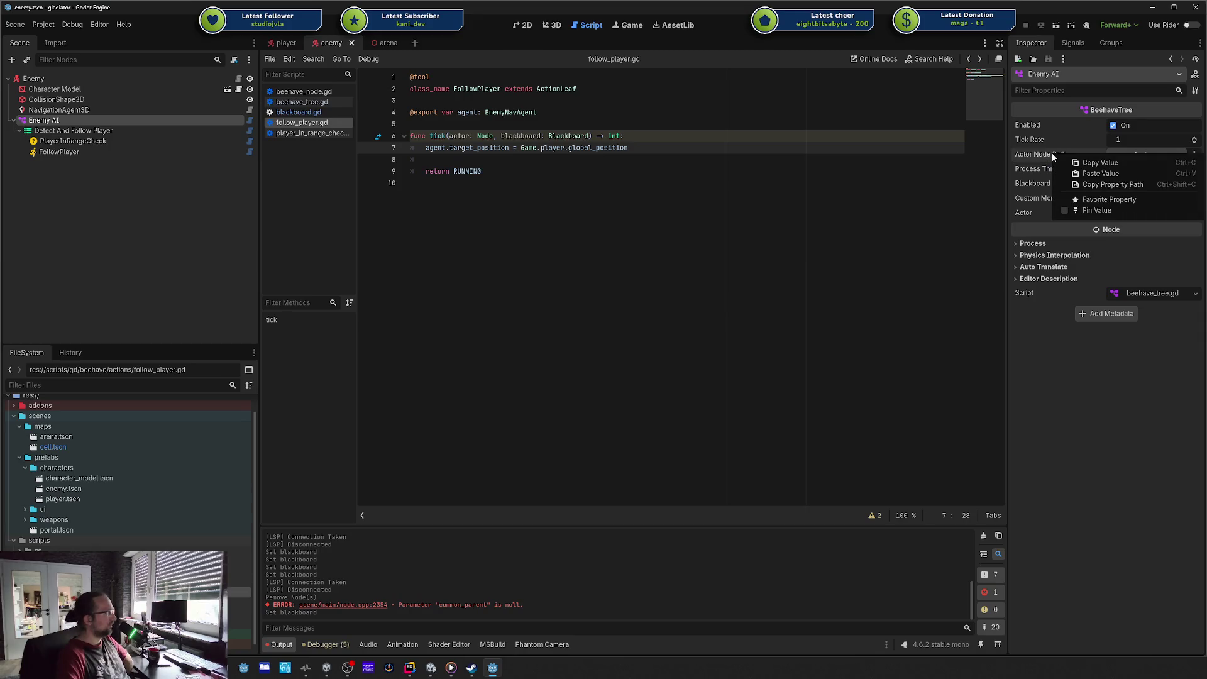
click(854, 218)
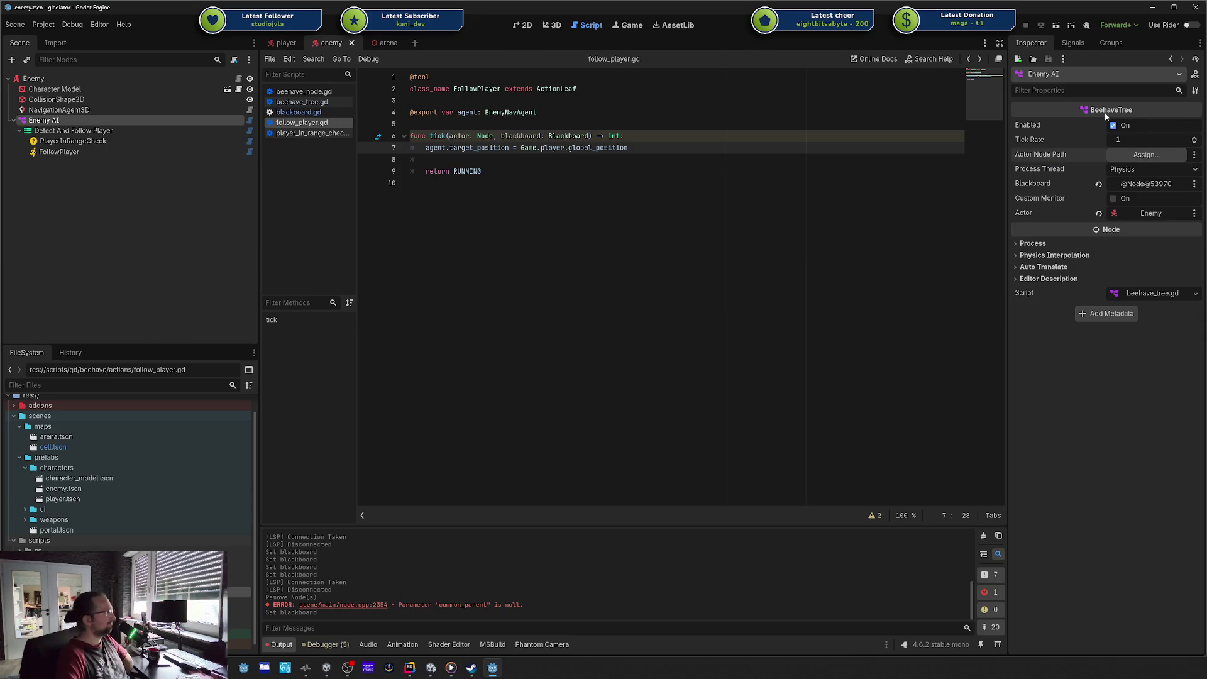
click(1195, 293)
Step: Open beehave_tree.gd, read the actor_node_path setter's anp parameter and actor assignment, then reselect Enemy AI
click(1149, 341)
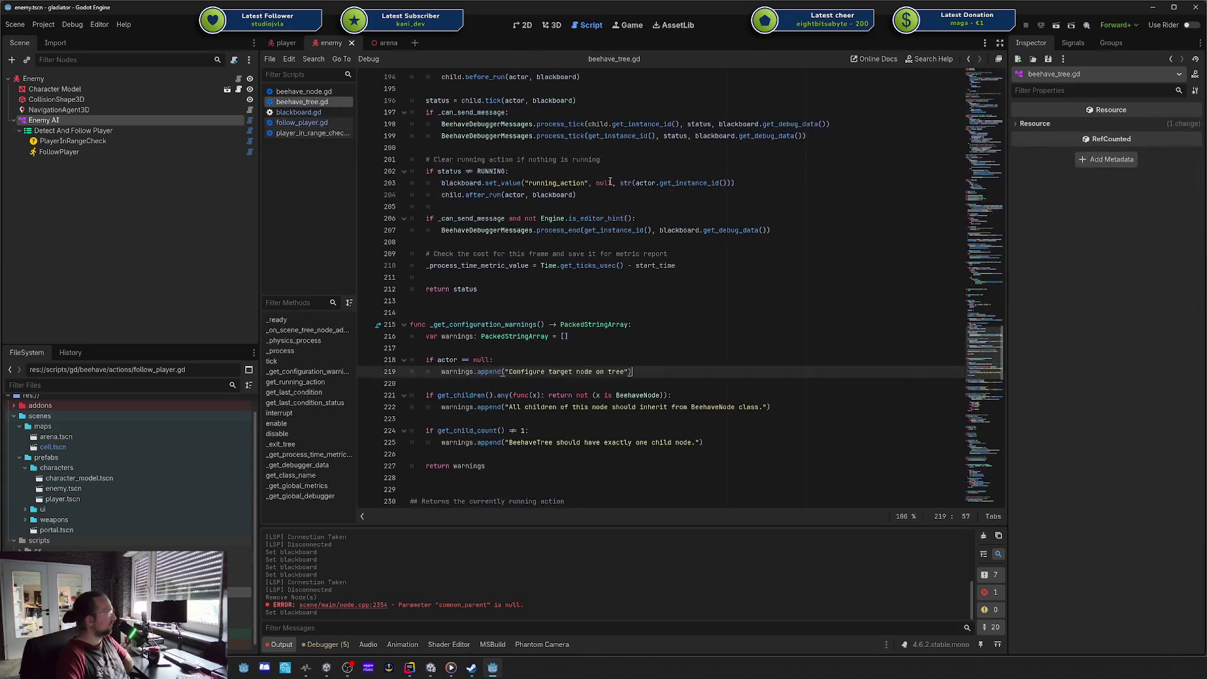
scroll(629, 188, up, 20)
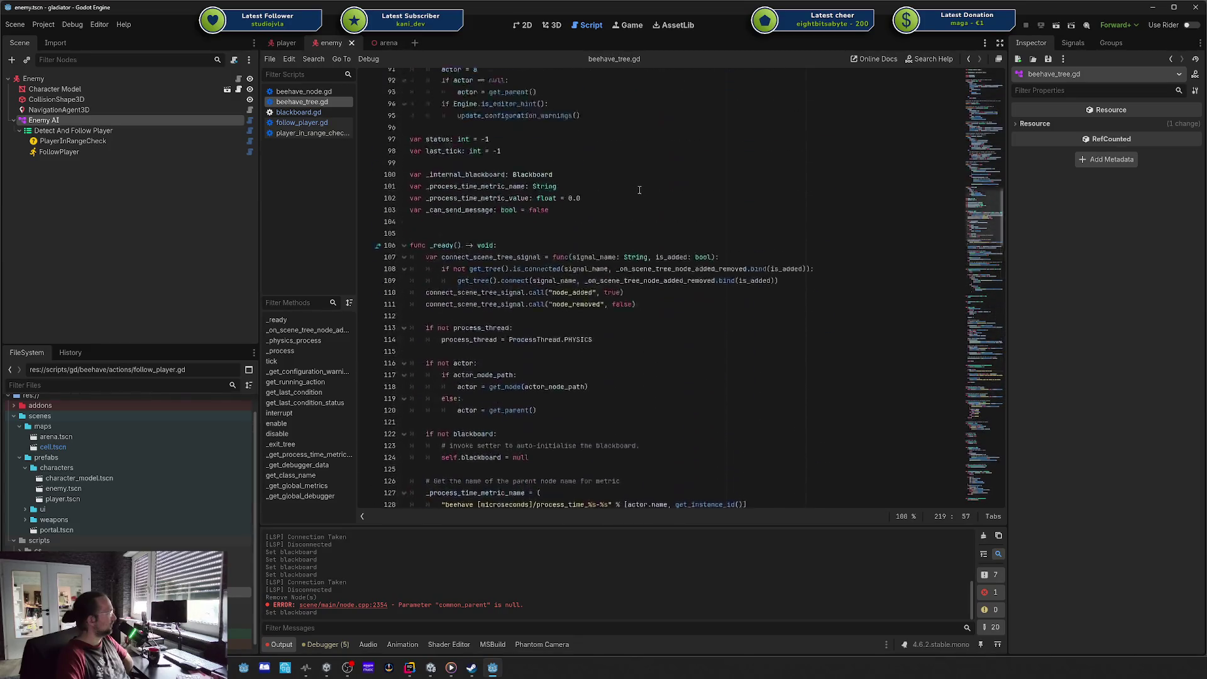
scroll(639, 190, up, 20)
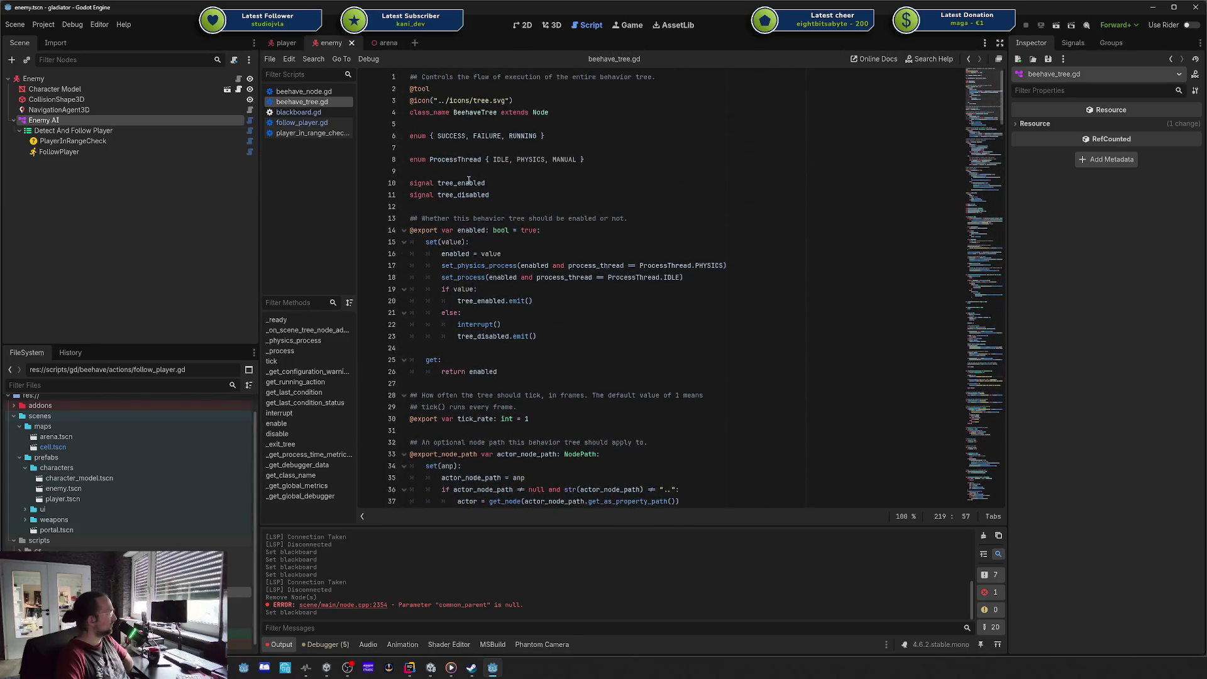
scroll(468, 181, down, 6)
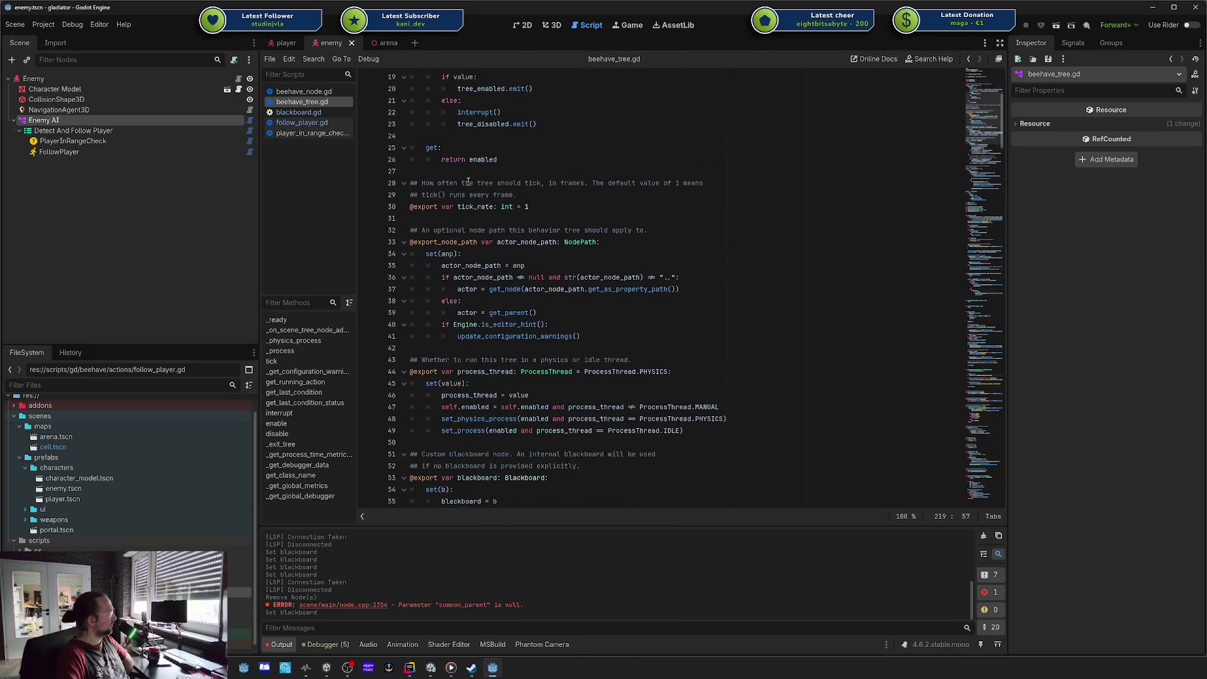
double_click(451, 254)
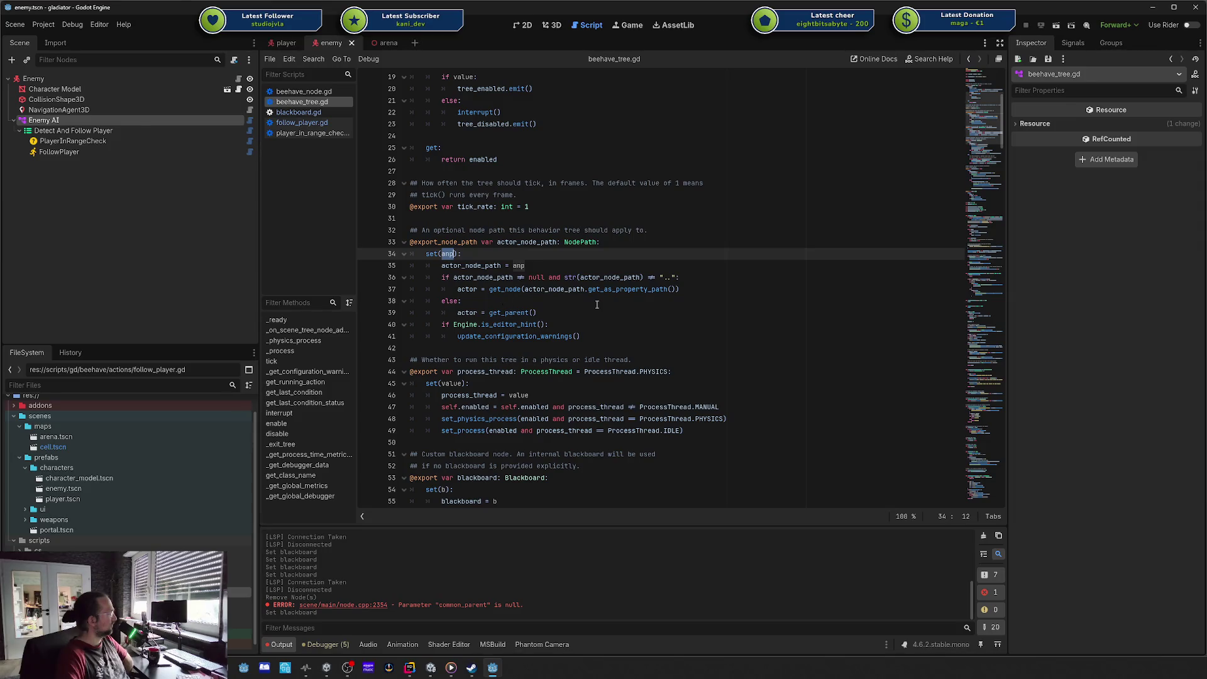
double_click(465, 290)
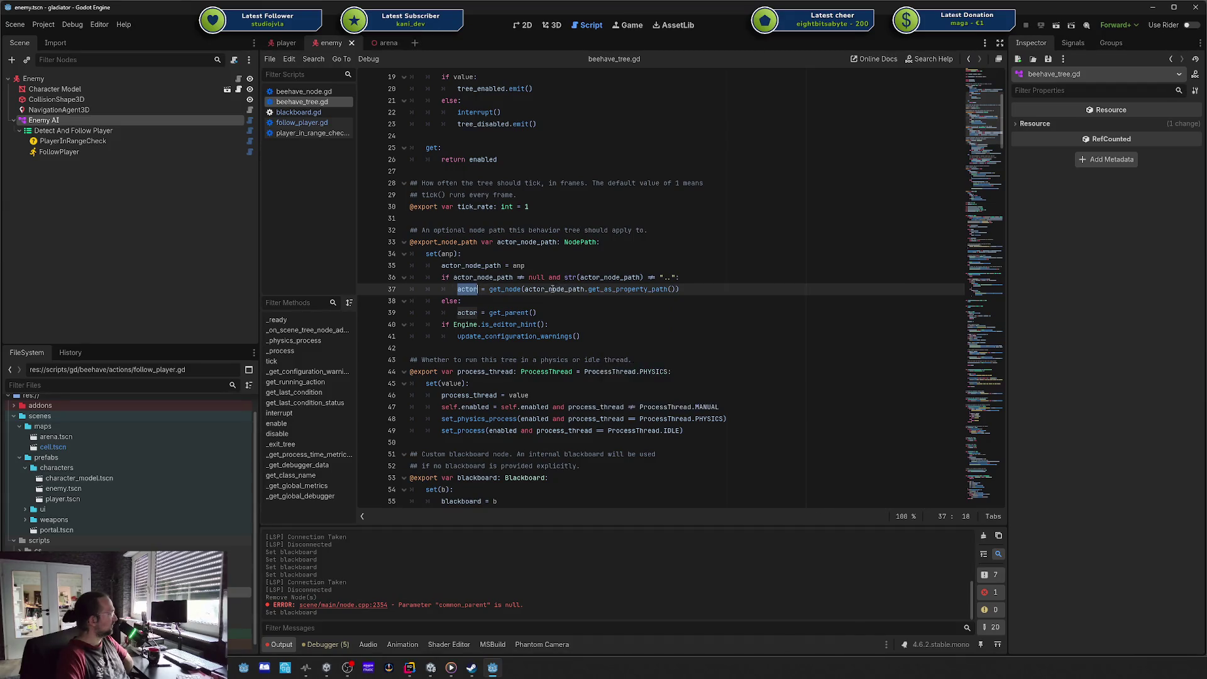
scroll(551, 290, down, 3)
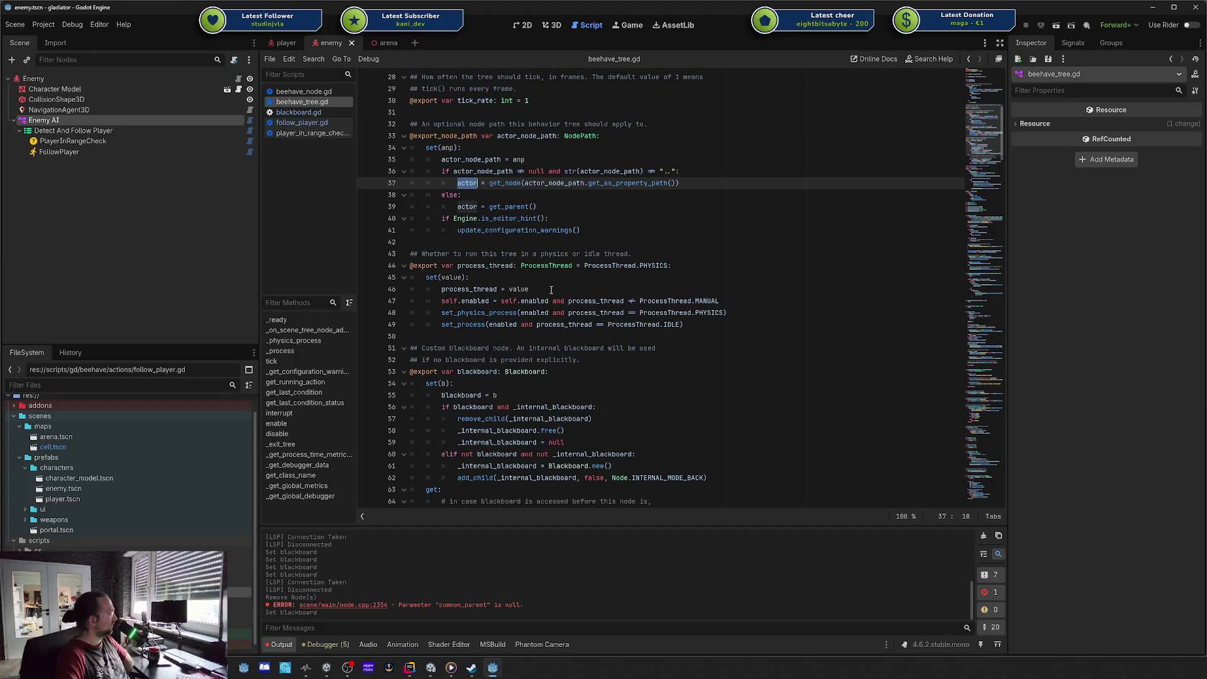
click(120, 120)
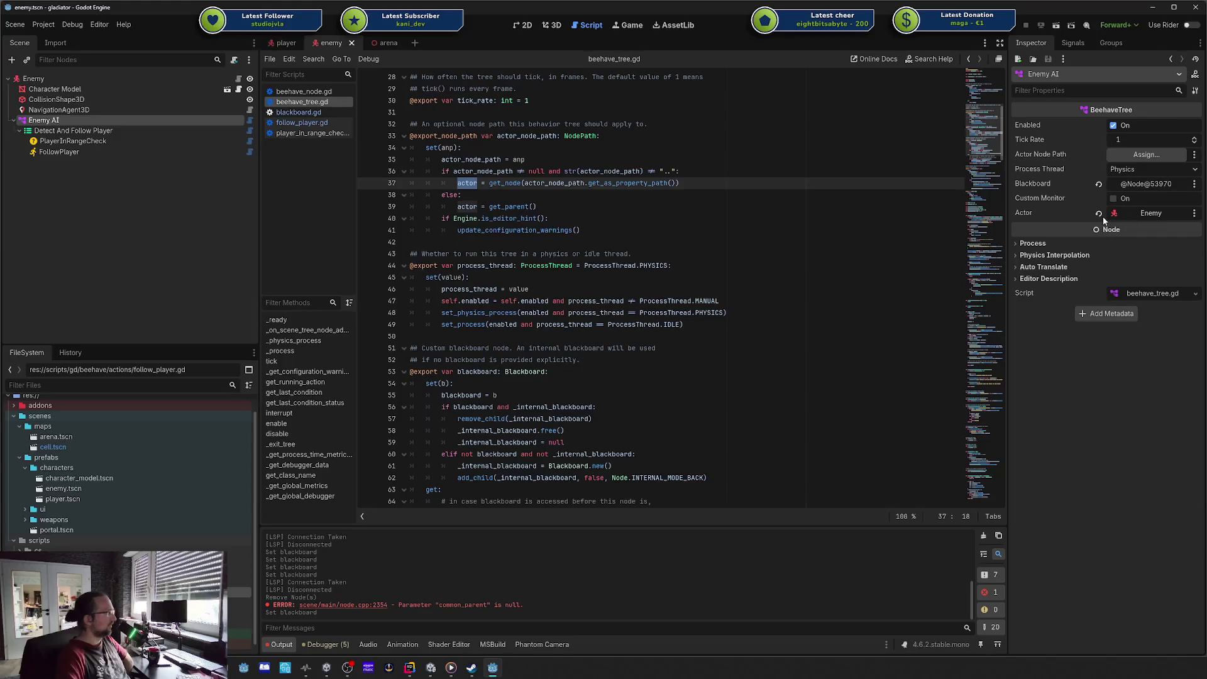
scroll(534, 215, up, 1)
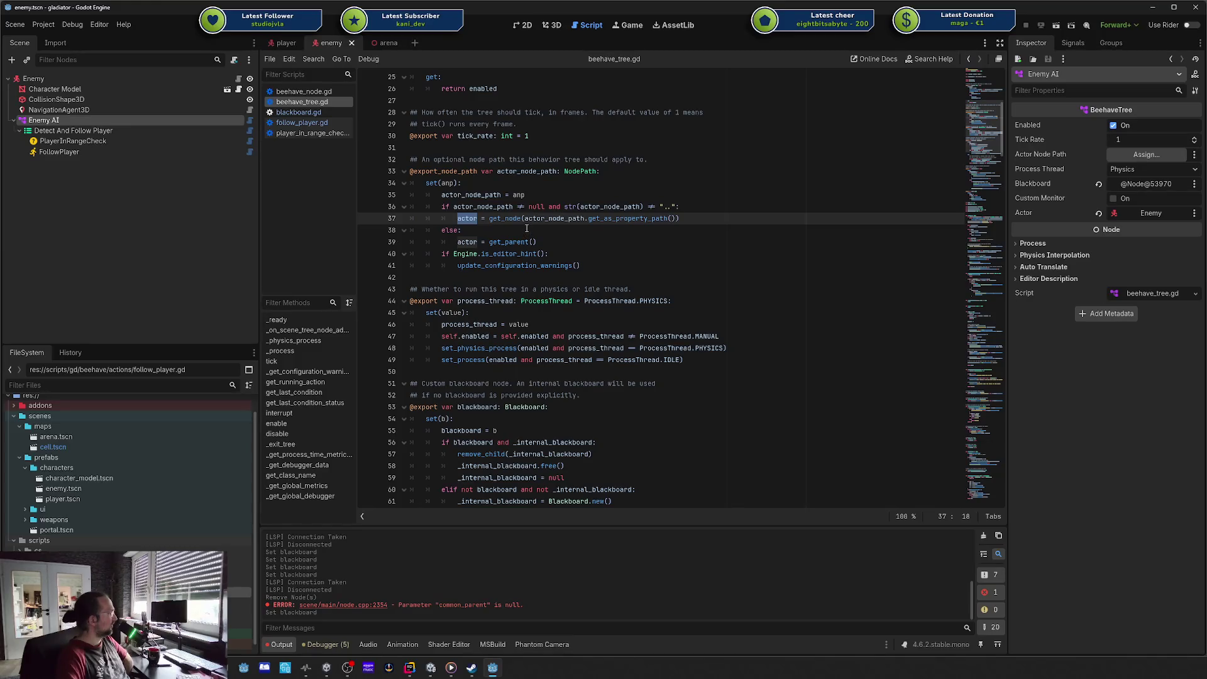
mouse_move(635, 219)
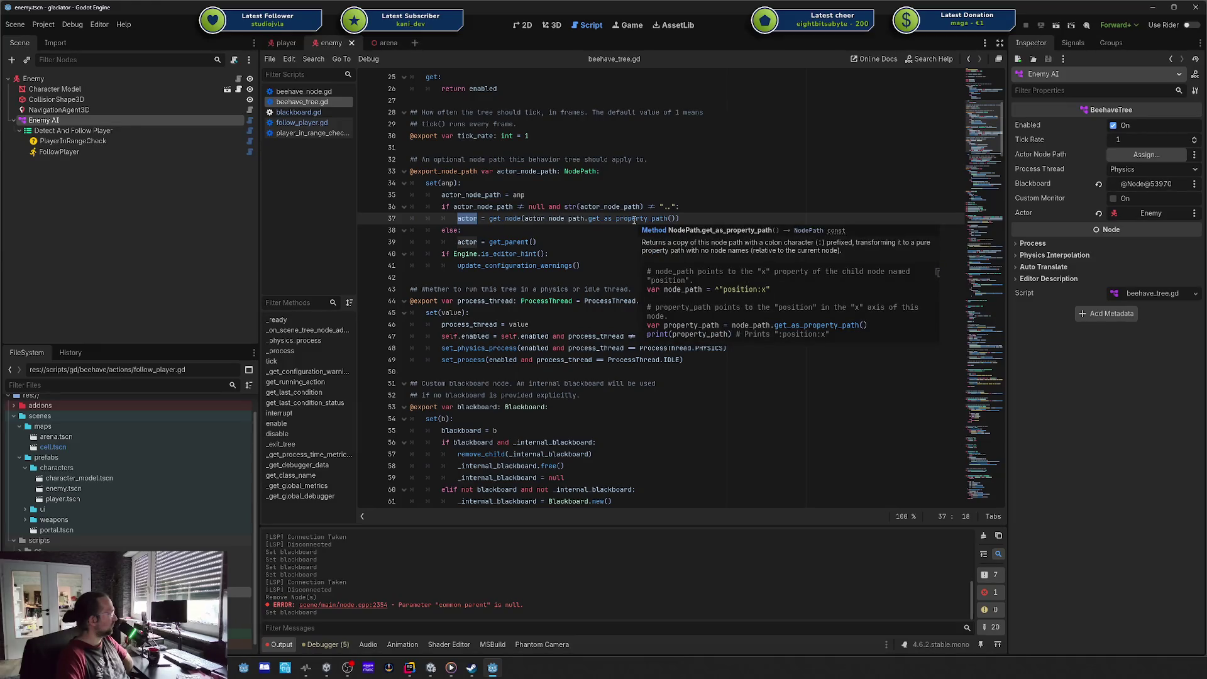
scroll(568, 229, down, 2)
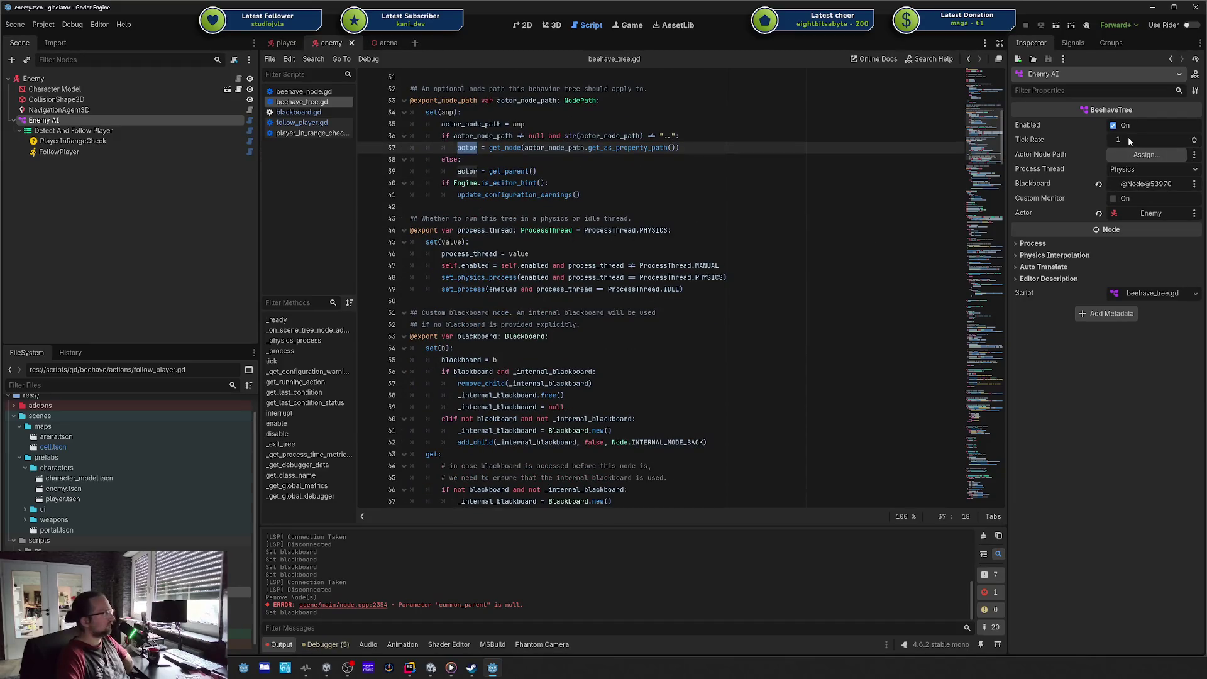
click(1161, 175)
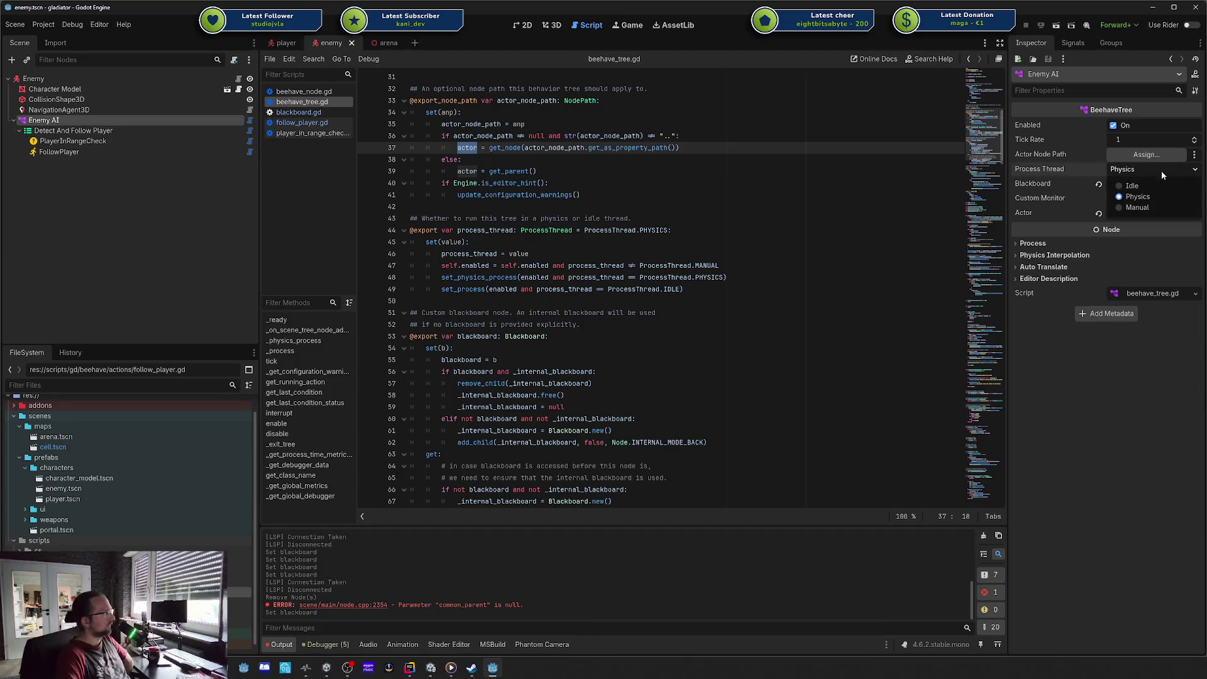
click(1104, 178)
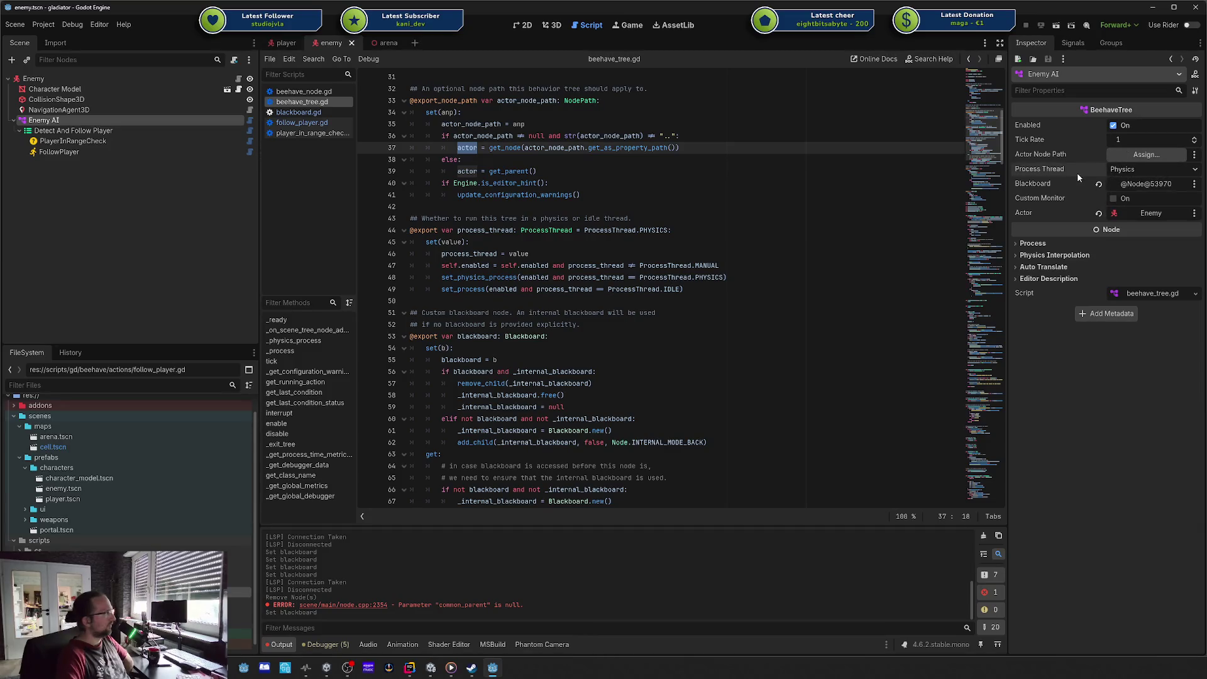
scroll(643, 208, up, 5)
scroll(644, 208, up, 5)
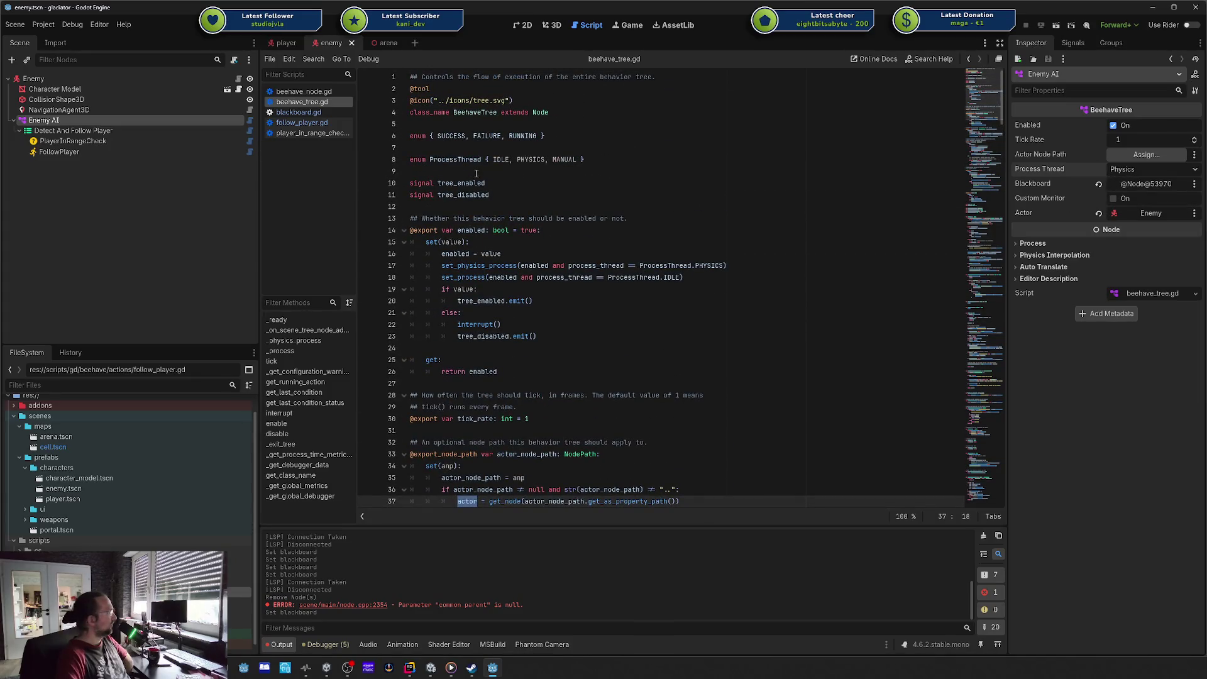
click(517, 160)
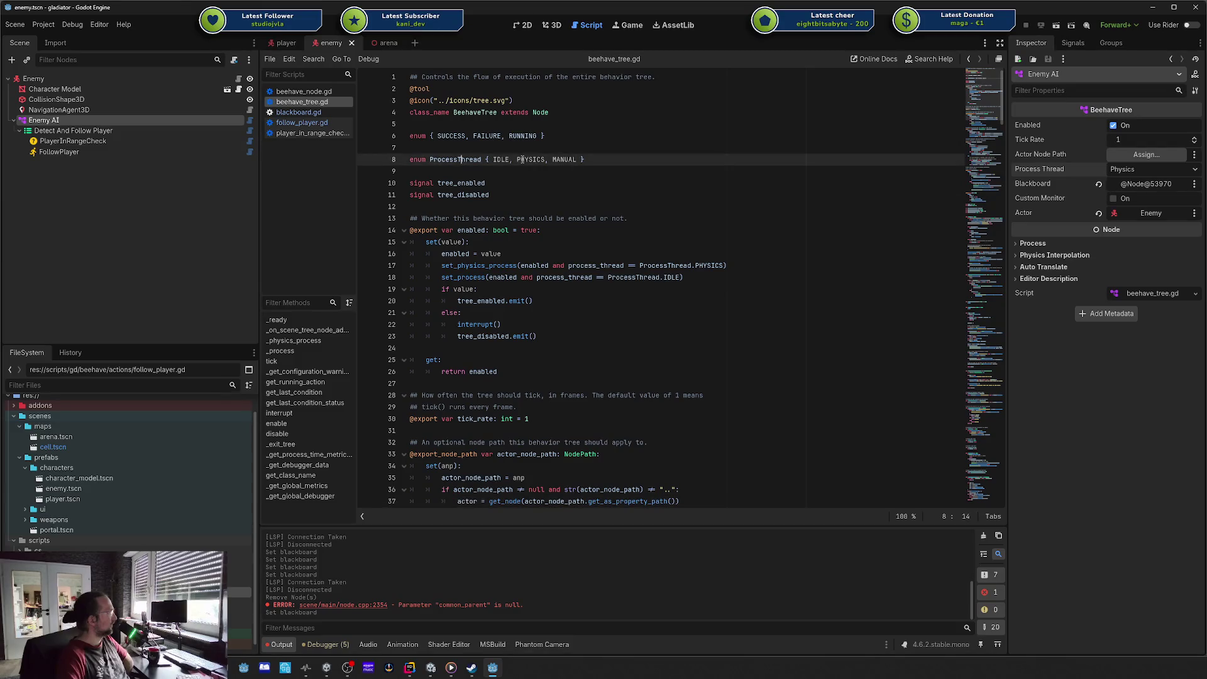
double_click(531, 160)
key(Left)
key(Up)
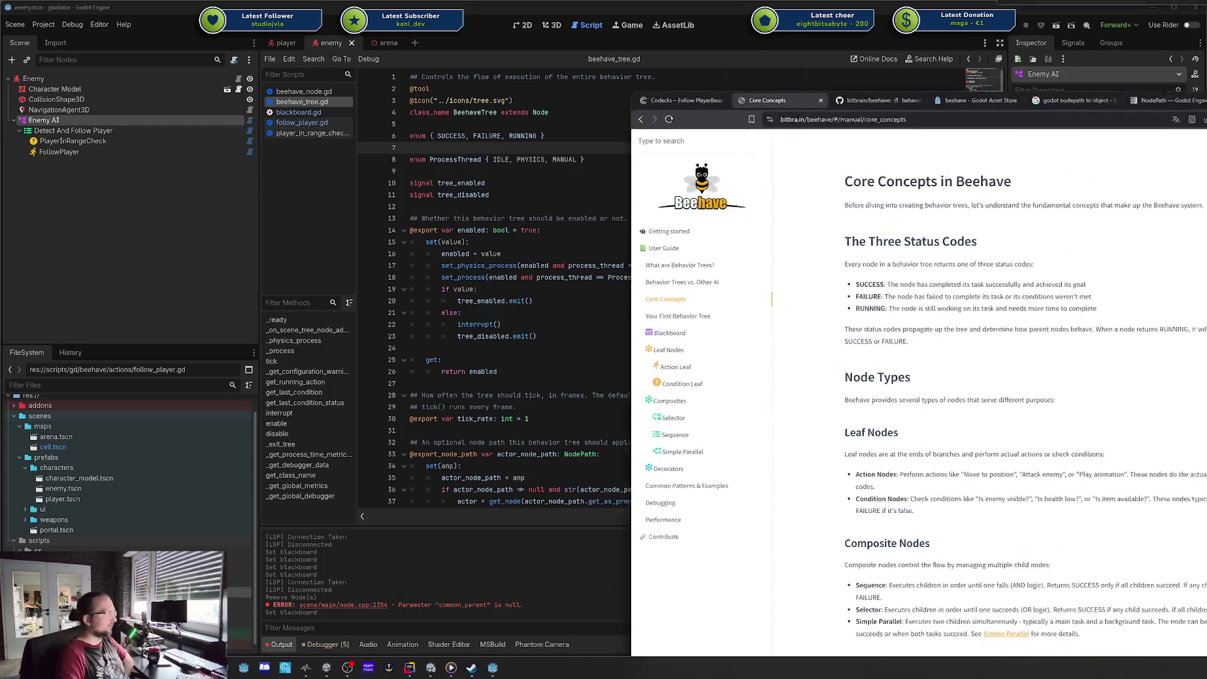
Step: Bring the Beehave docs forward and read the blackboard's shared memory space description
drag(1206, 70, 1081, 71)
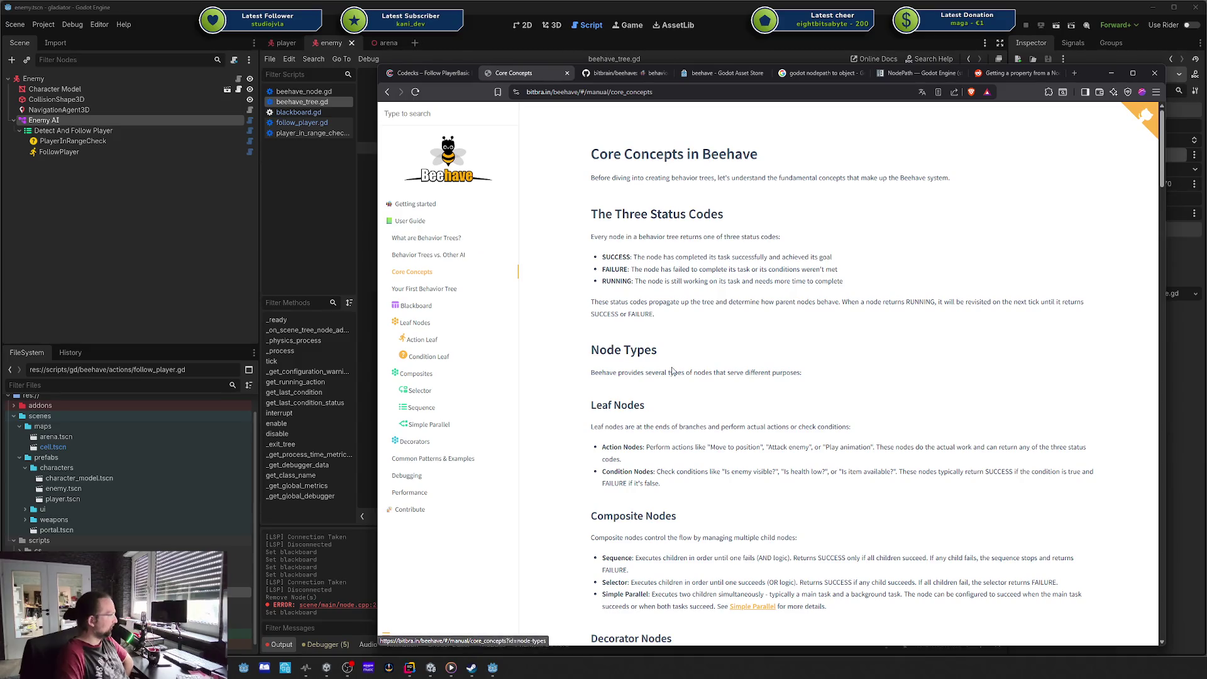
scroll(461, 305, down, 1)
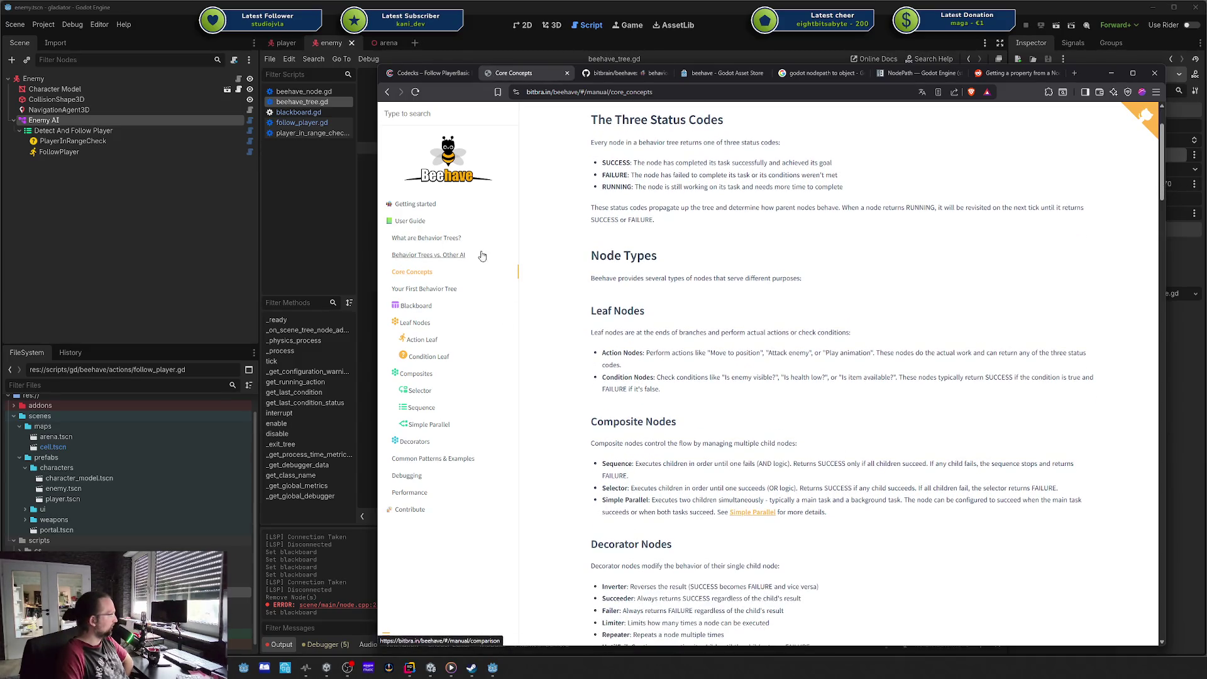
click(415, 322)
scroll(717, 322, down, 2)
scroll(716, 324, down, 2)
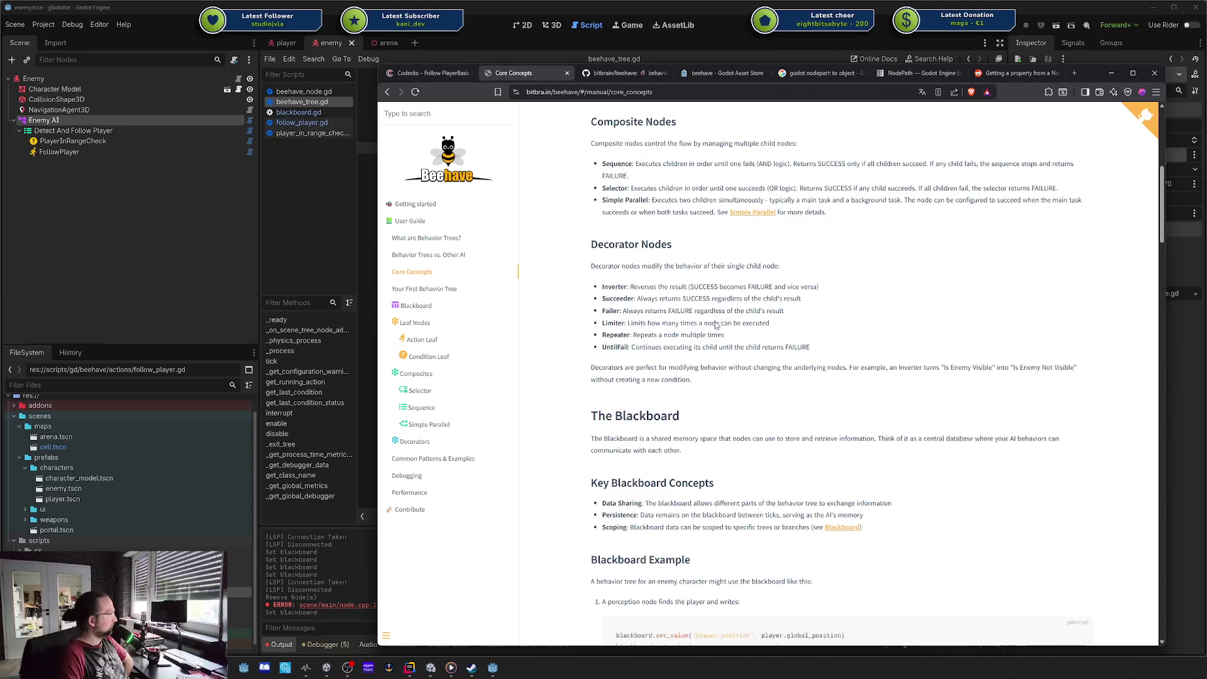
drag(650, 314, 722, 316)
click(762, 323)
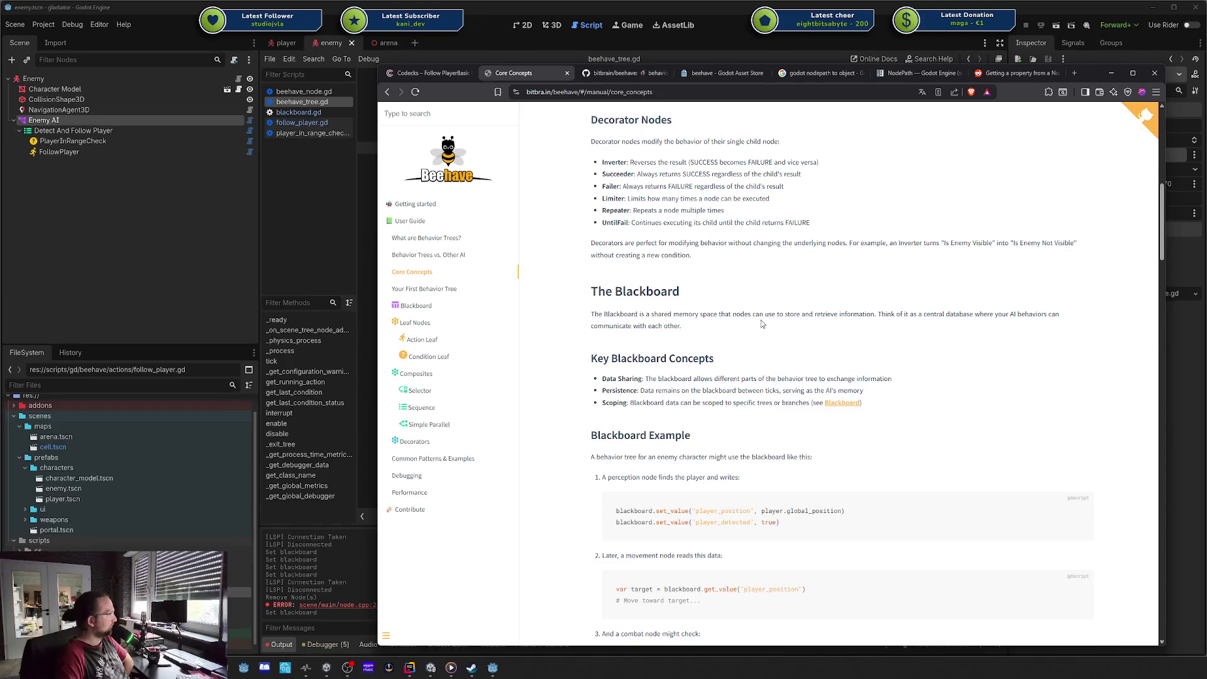
Step: Scroll to the blackboard example code and highlight its set_value lines
scroll(704, 315, down, 2)
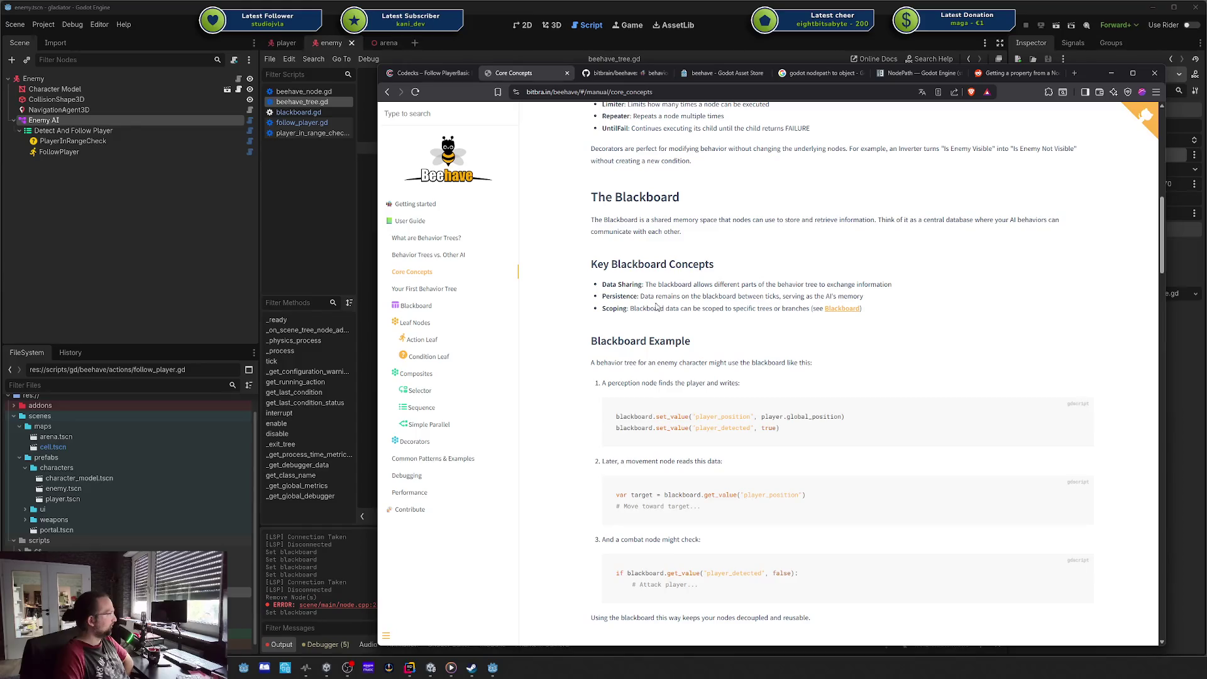
scroll(657, 308, down, 1)
scroll(646, 312, down, 2)
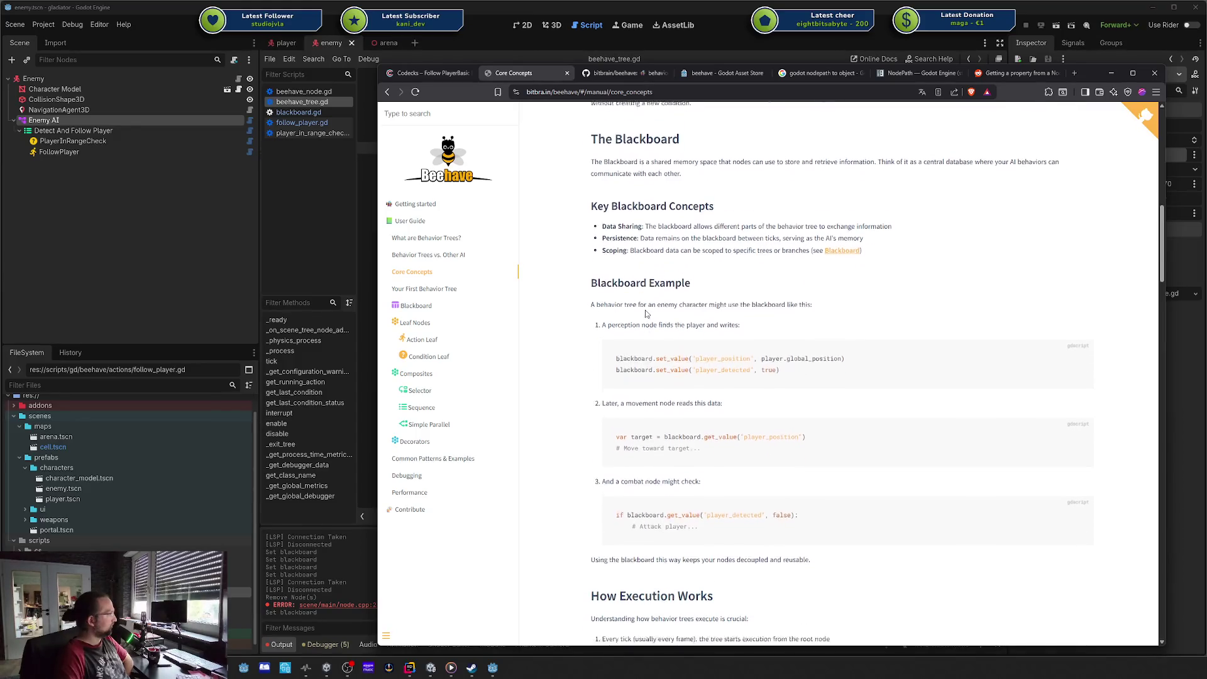
drag(616, 275, 786, 288)
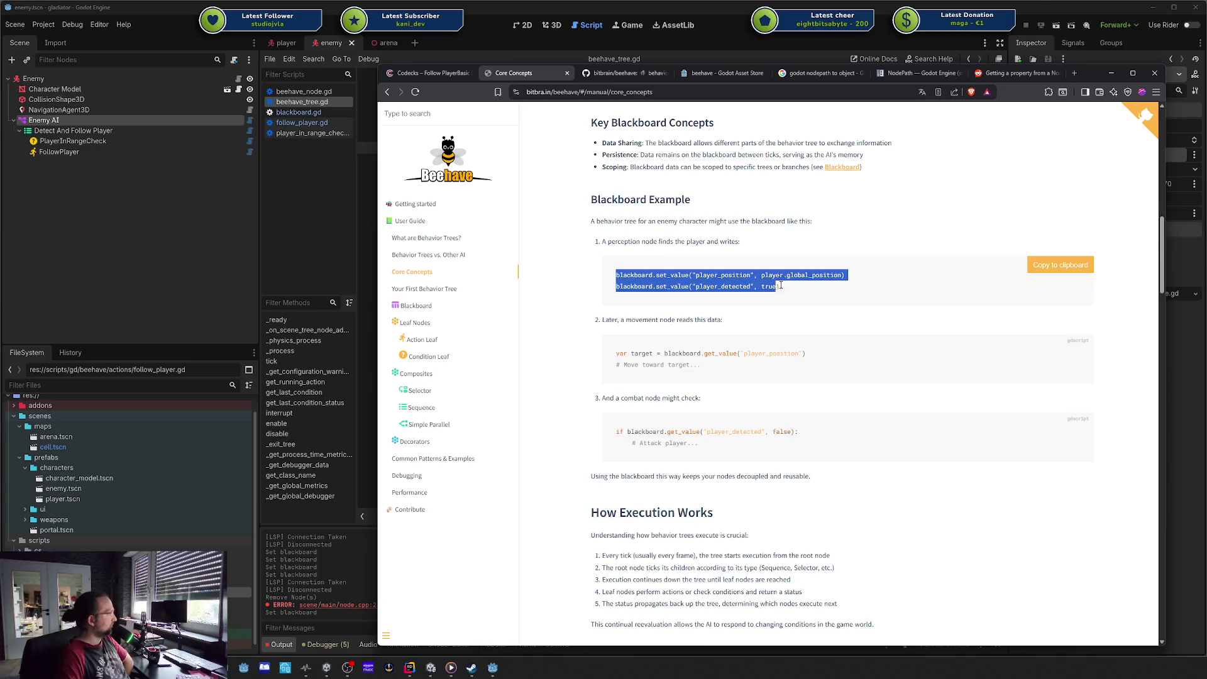
click(793, 288)
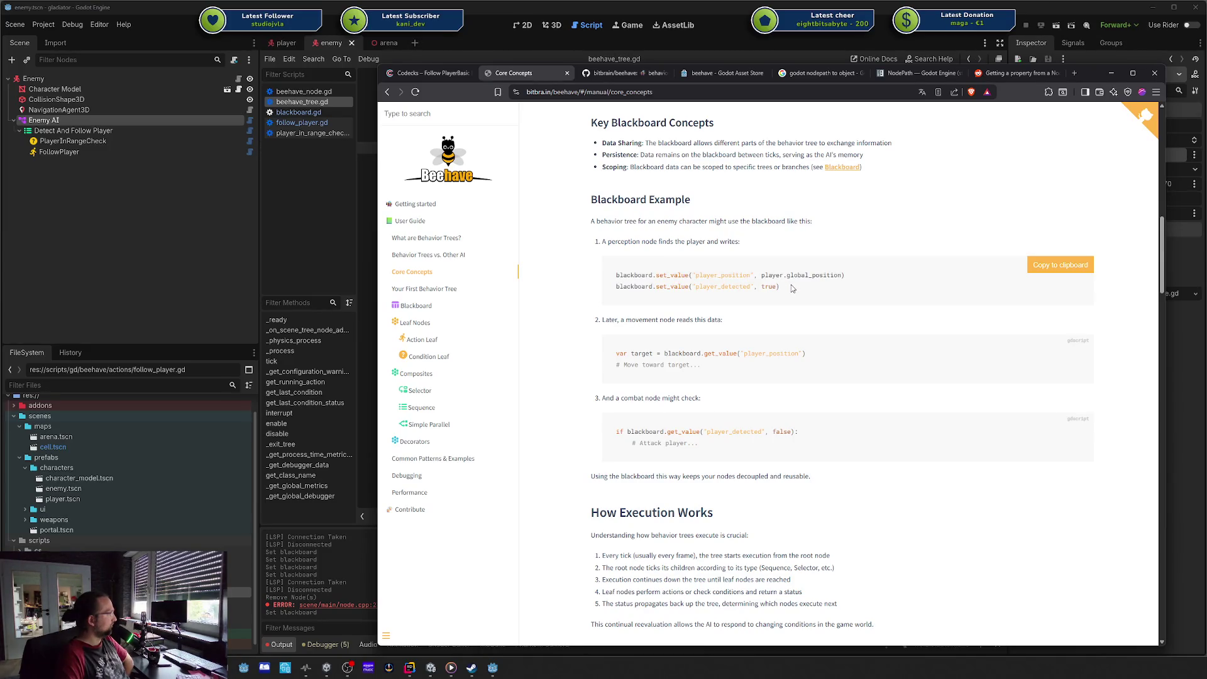
drag(791, 287, 616, 275)
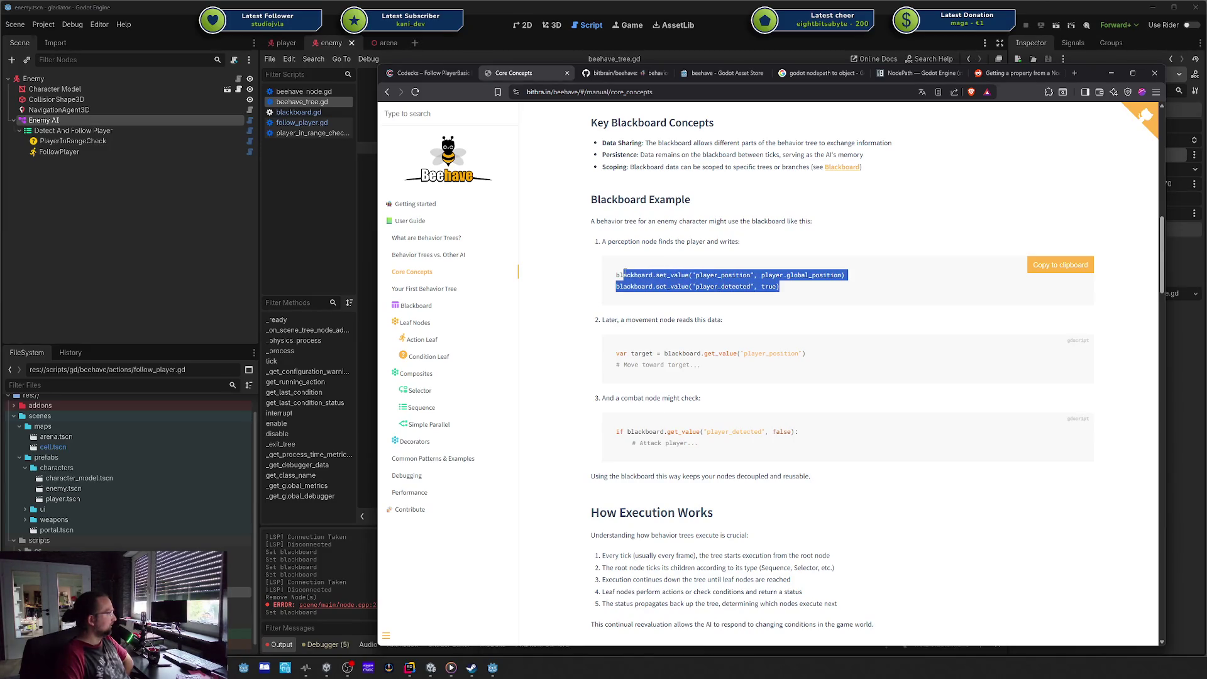
click(795, 286)
drag(796, 286, 615, 274)
drag(818, 290, 634, 274)
drag(782, 287, 657, 275)
scroll(658, 274, down, 2)
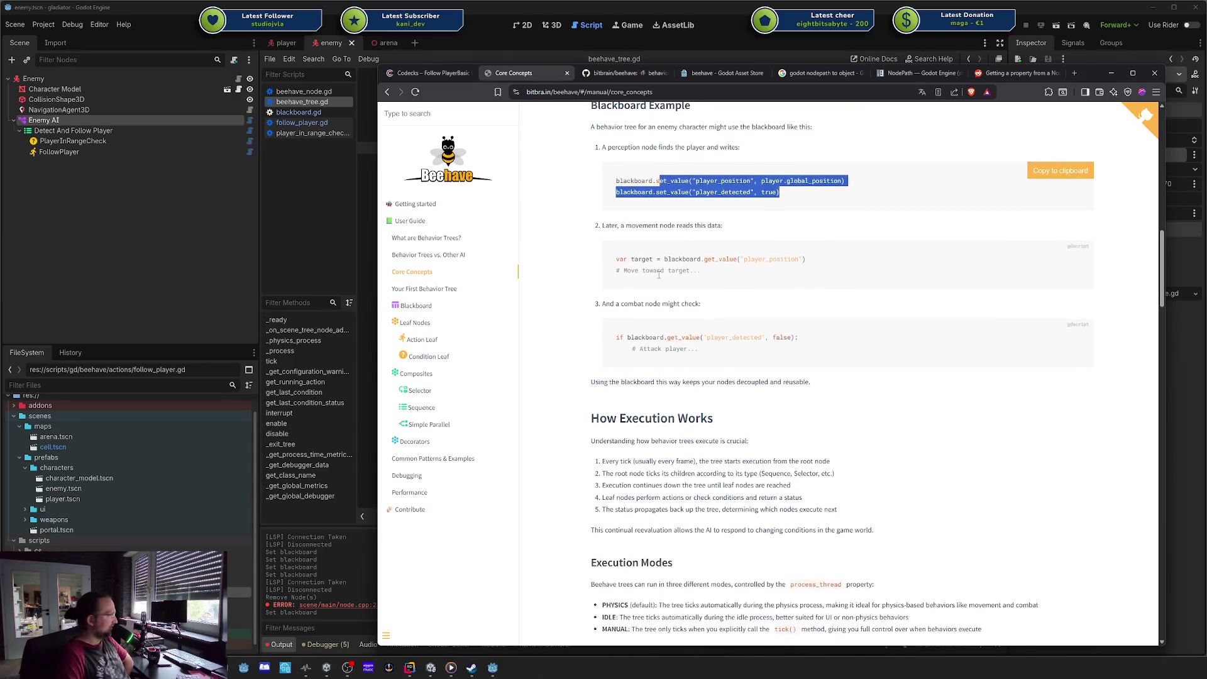
scroll(659, 278, up, 4)
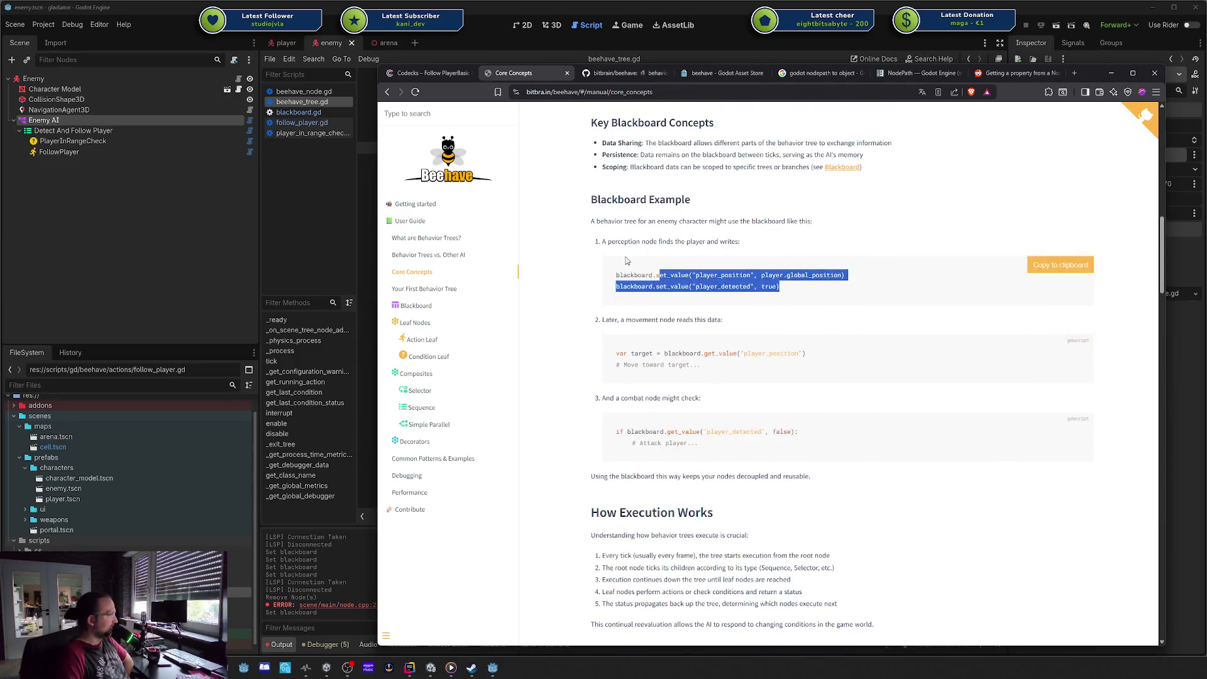
scroll(633, 245, down, 5)
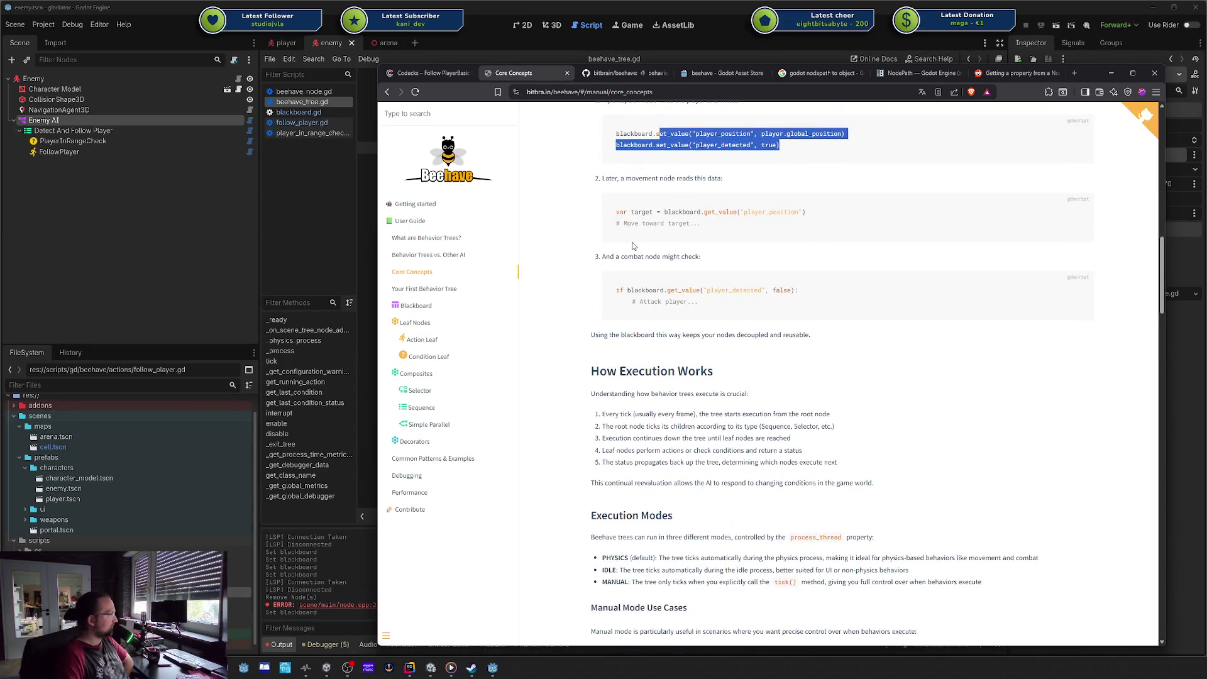
Step: Read the PHYSICS and IDLE execution mode lines, then scroll down to the Simplified Behavior Tree diagram
mouse_move(634, 244)
scroll(633, 244, down, 2)
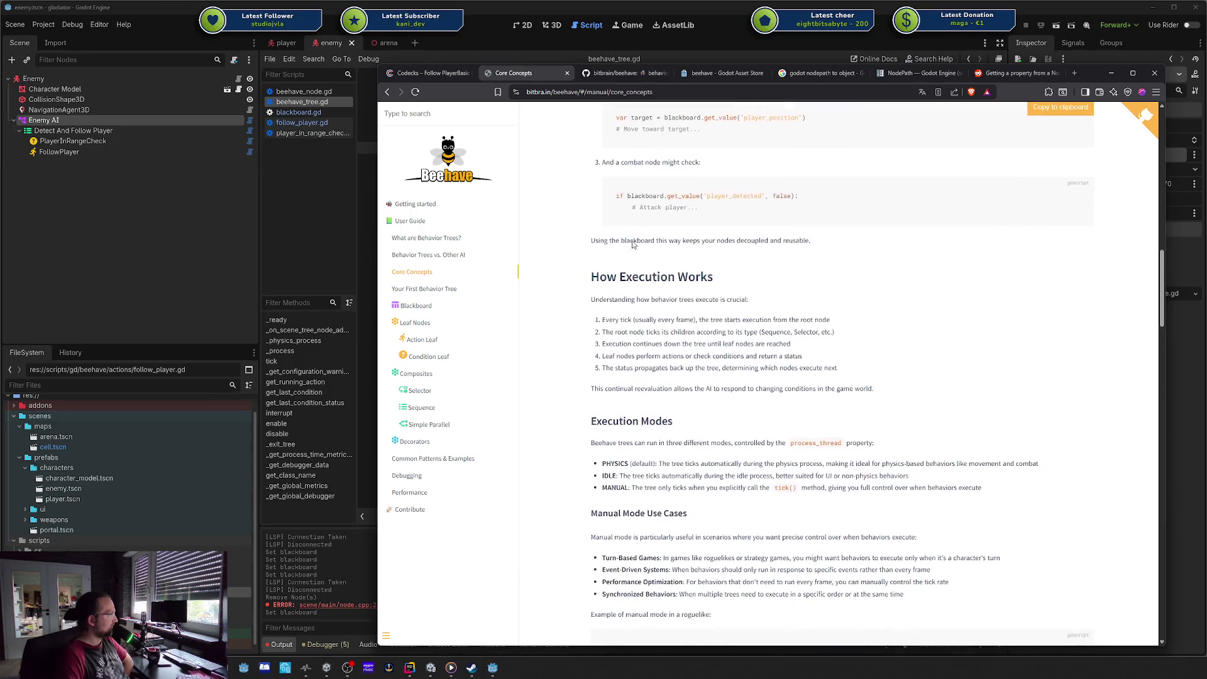
scroll(634, 241, down, 2)
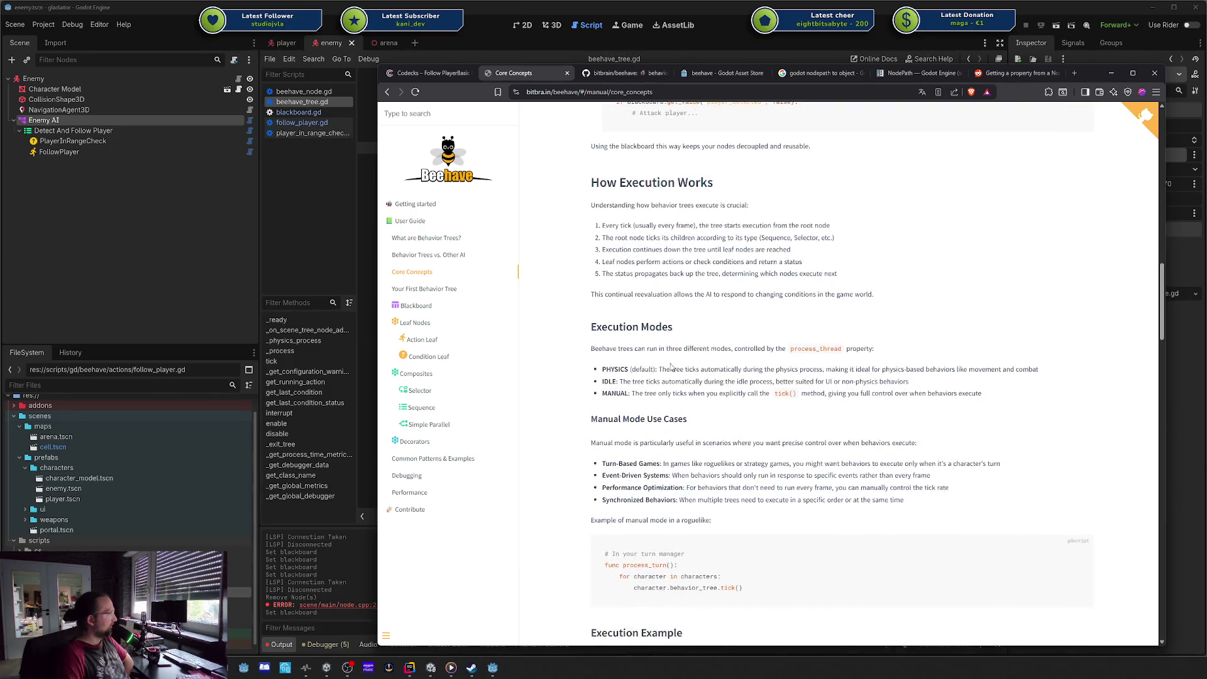
drag(636, 369, 771, 370)
click(802, 374)
double_click(802, 374)
click(843, 378)
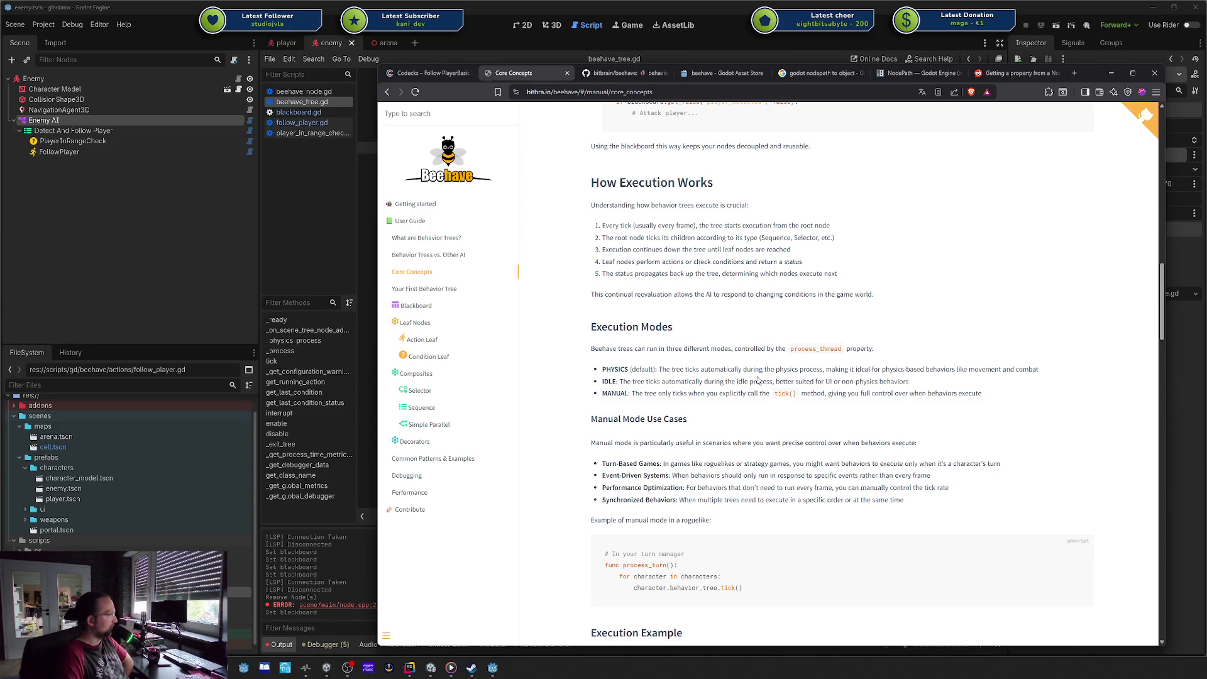
drag(621, 382, 806, 381)
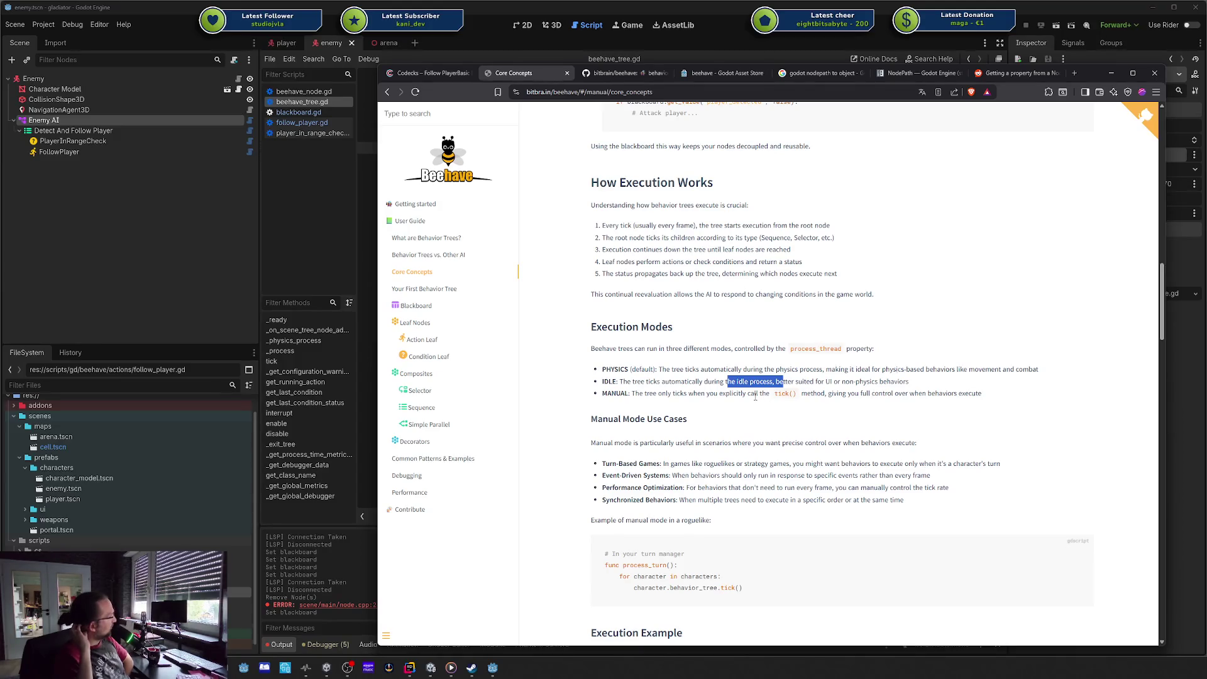
scroll(660, 374, down, 1)
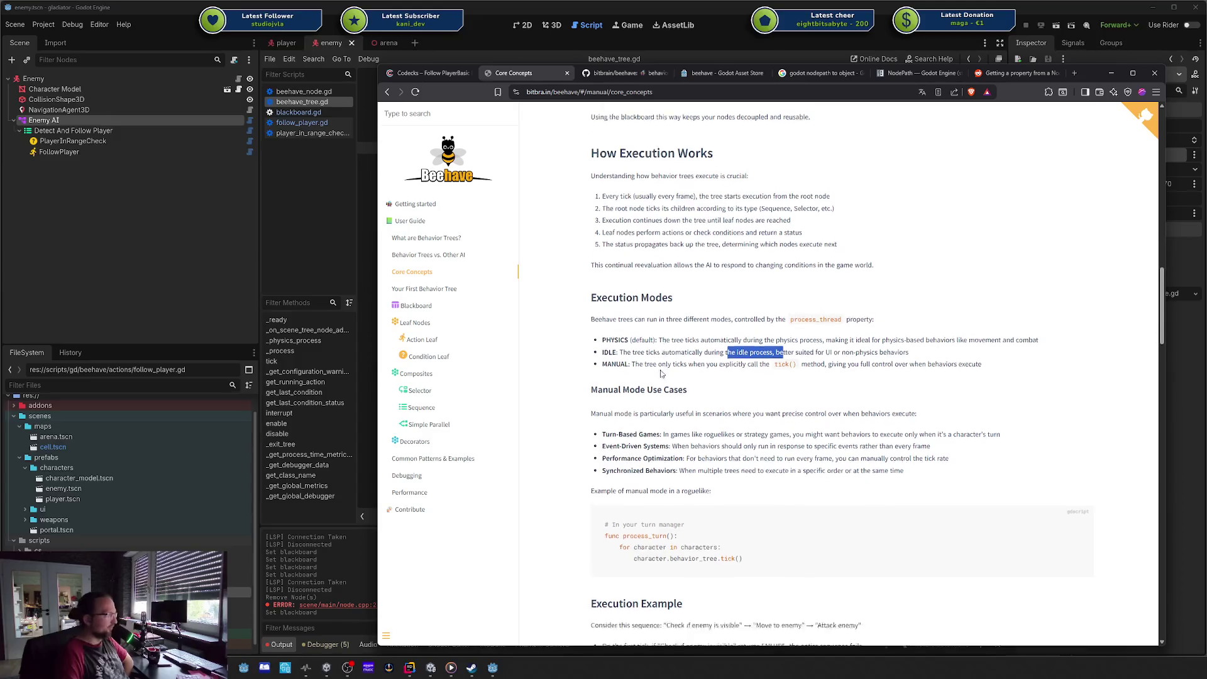
scroll(691, 360, down, 3)
scroll(706, 356, down, 13)
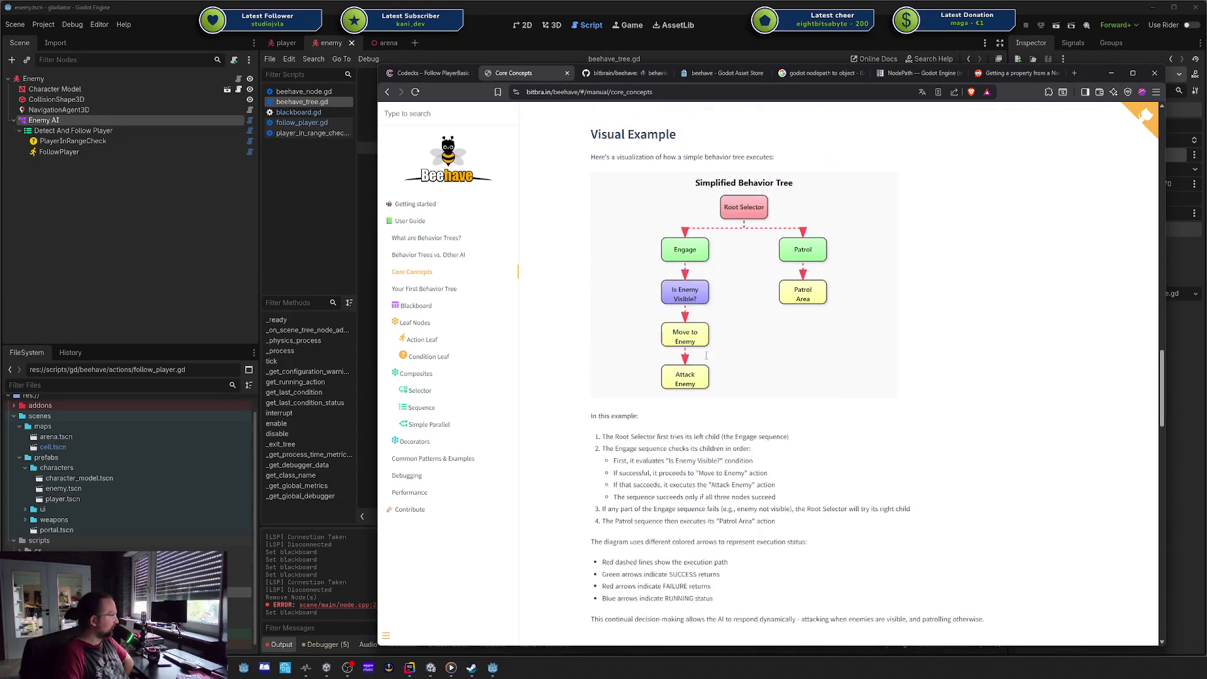
Step: Browse to the Behavior Trees vs. Other AI docs page and scroll through the comparison
click(451, 289)
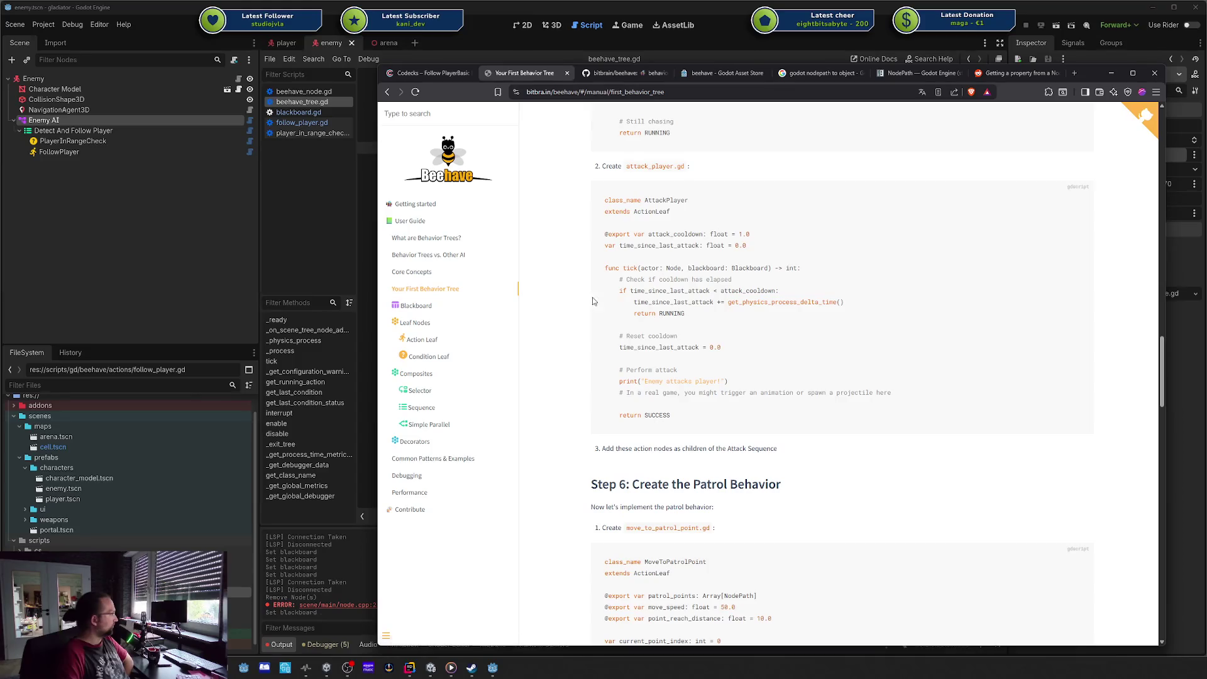
scroll(474, 218, up, 15)
click(428, 255)
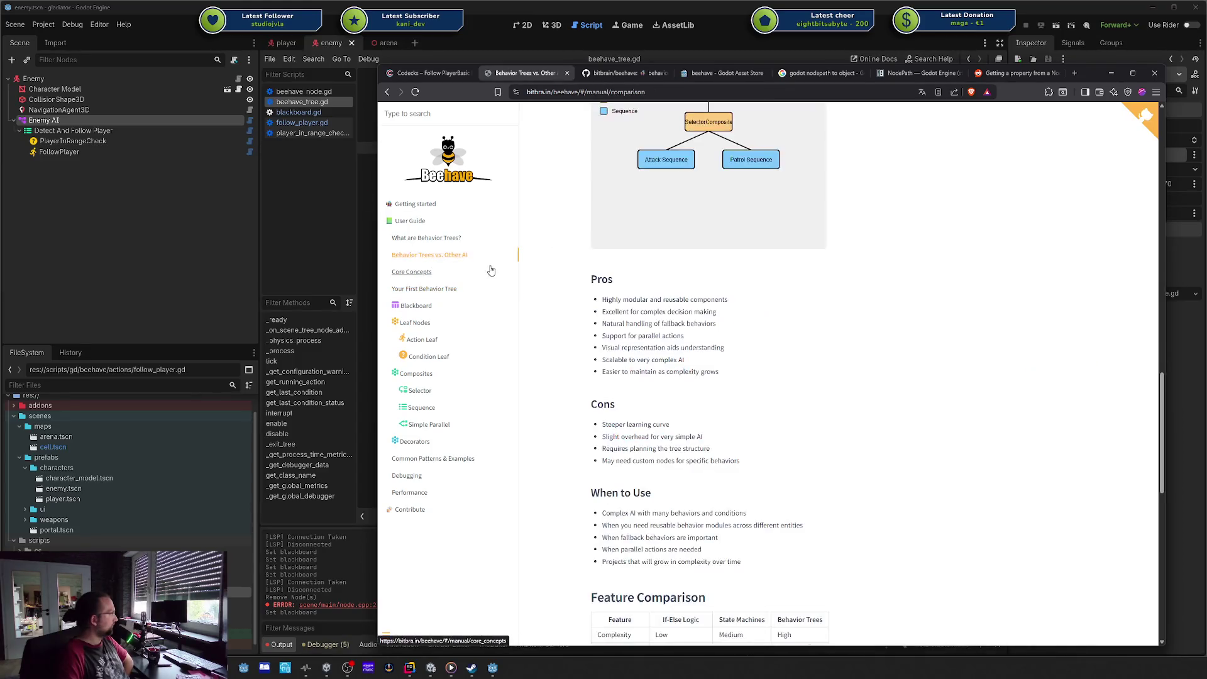
scroll(797, 349, down, 4)
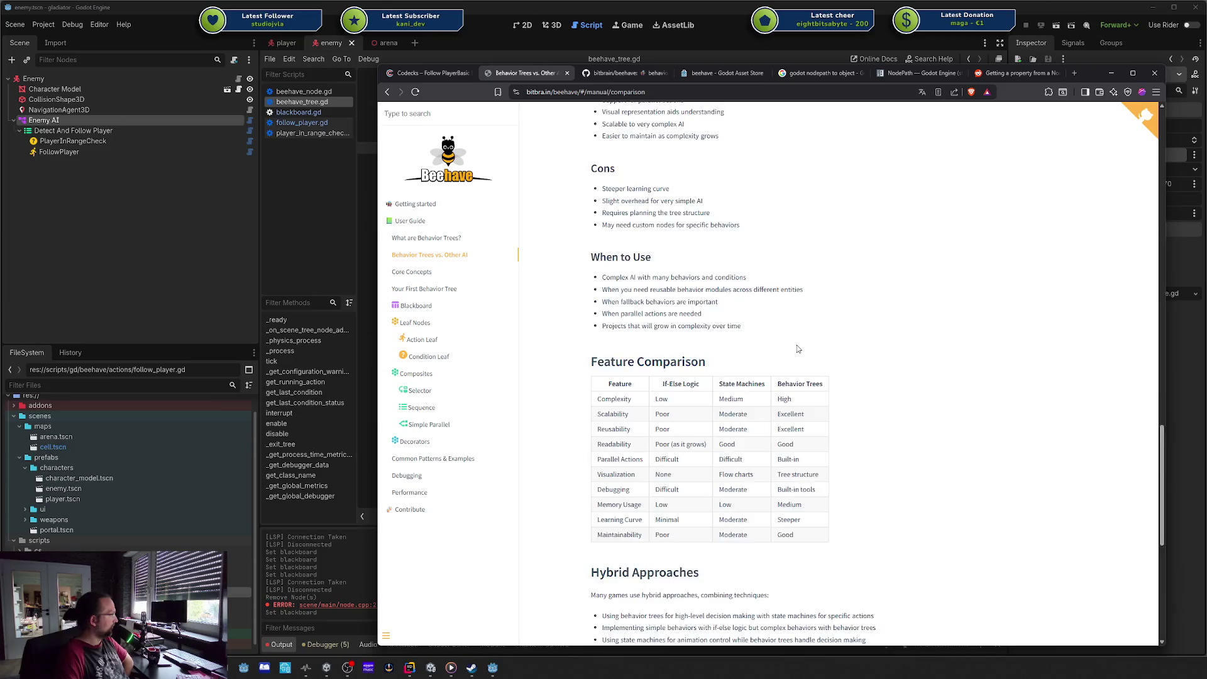
scroll(798, 349, down, 6)
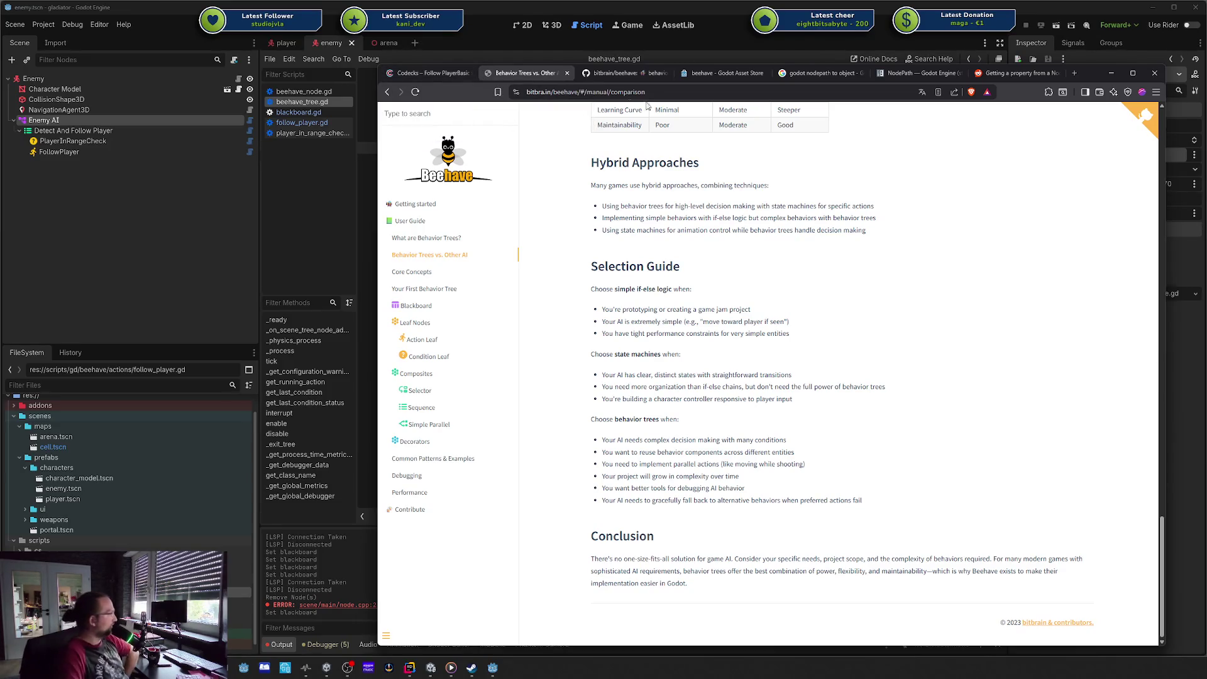
Step: Minimize the docs browser and close beehave_tree.gd in Godot
mouse_move(1086, 73)
mouse_down()
mouse_move(1112, 74)
mouse_move(1089, 75)
mouse_up()
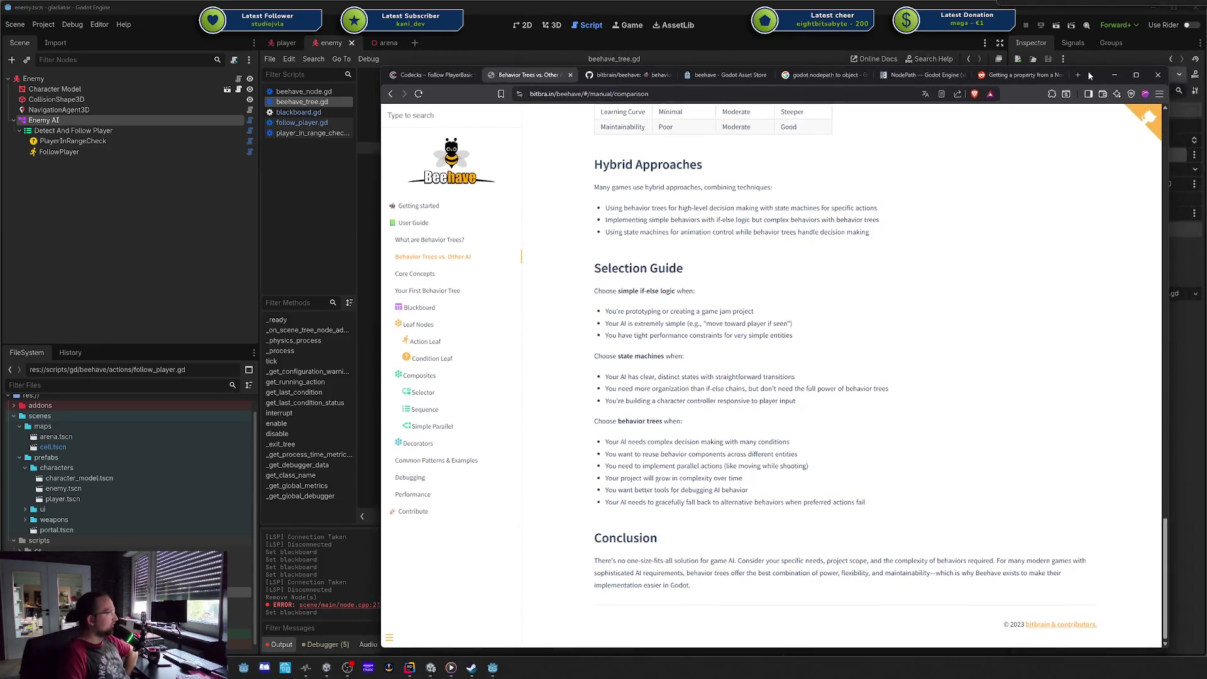
click(1114, 75)
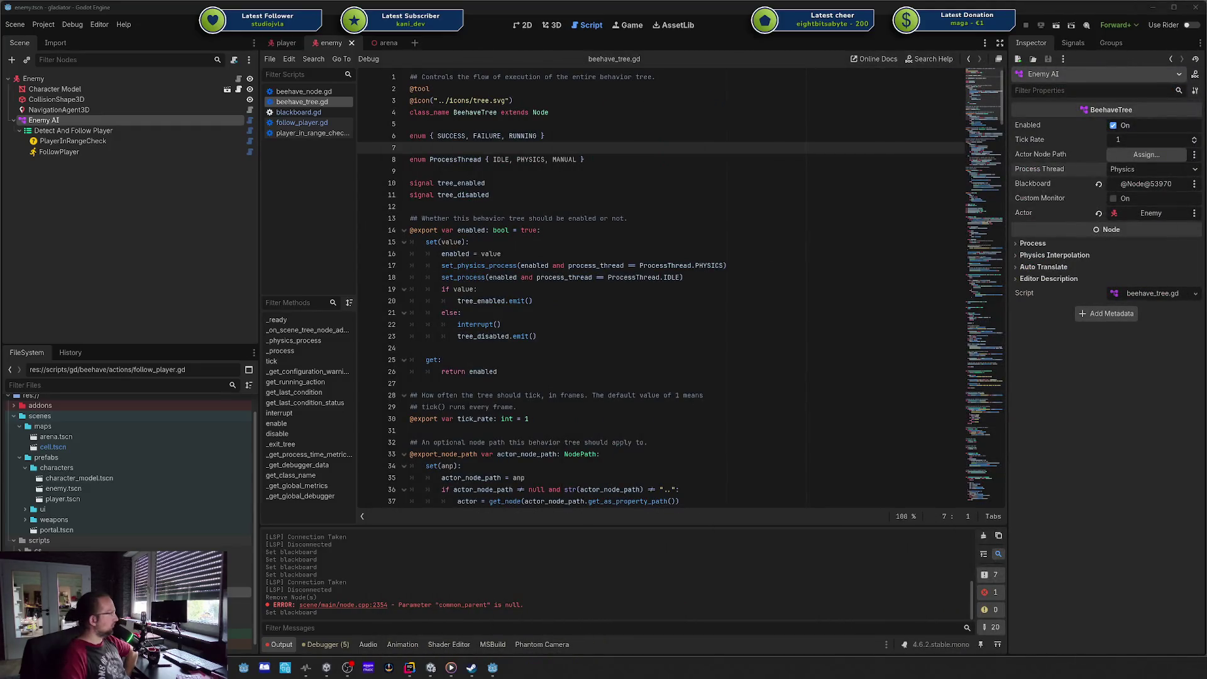
click(634, 183)
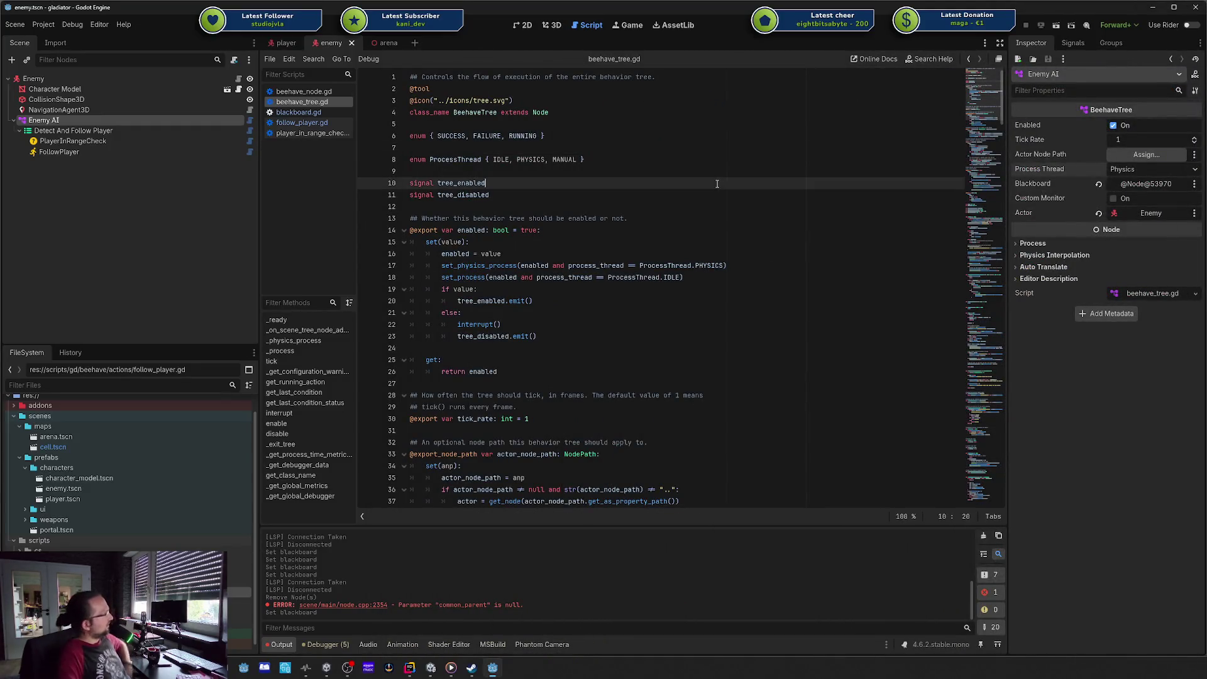
click(578, 201)
scroll(577, 201, down, 1)
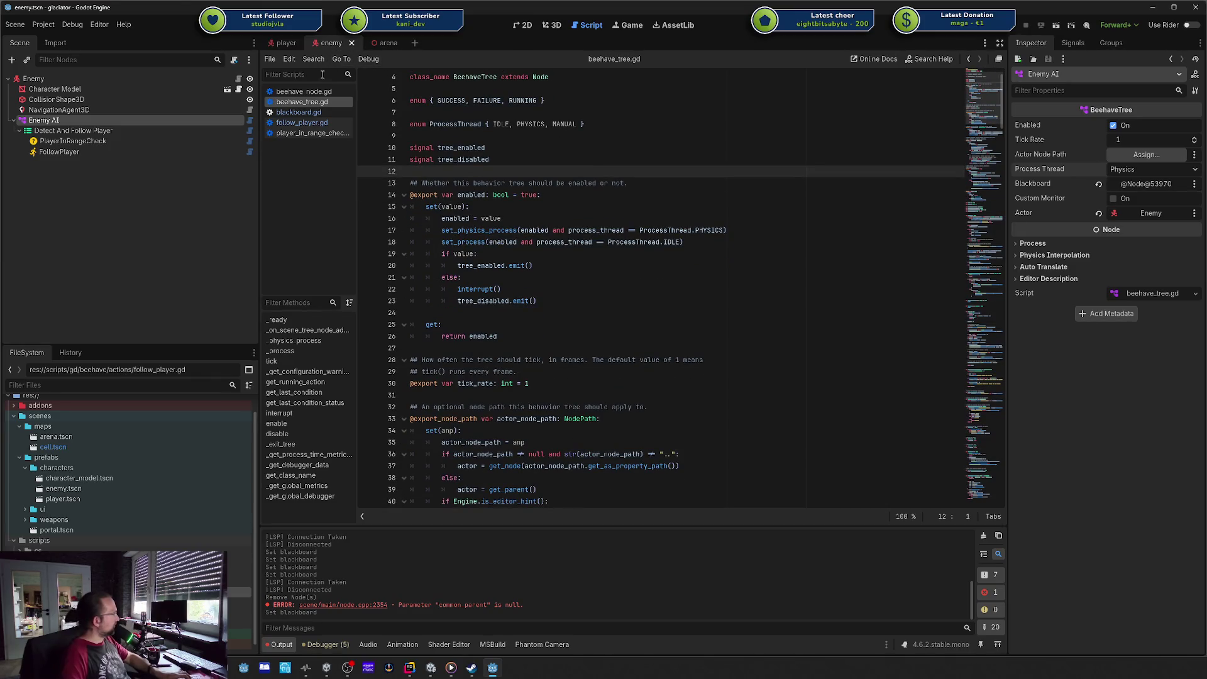
middle_click(317, 102)
Step: Open follow_player.gd and review its tick function and ActionLeaf base class
click(614, 171)
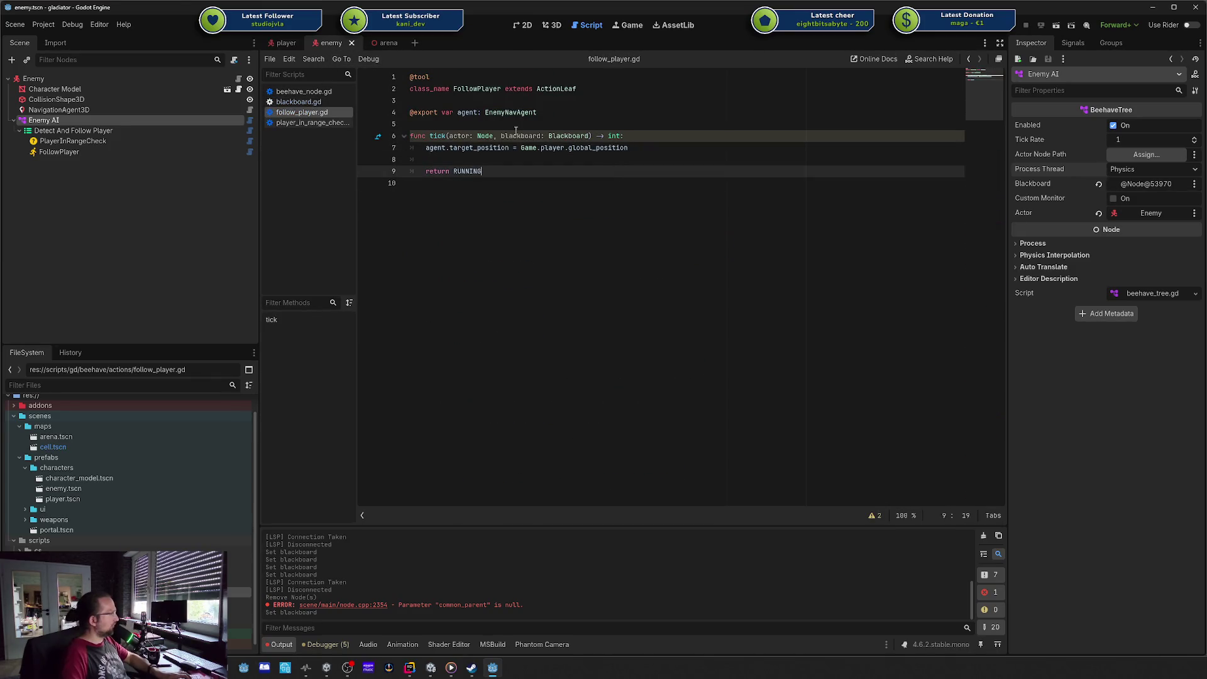
click(523, 123)
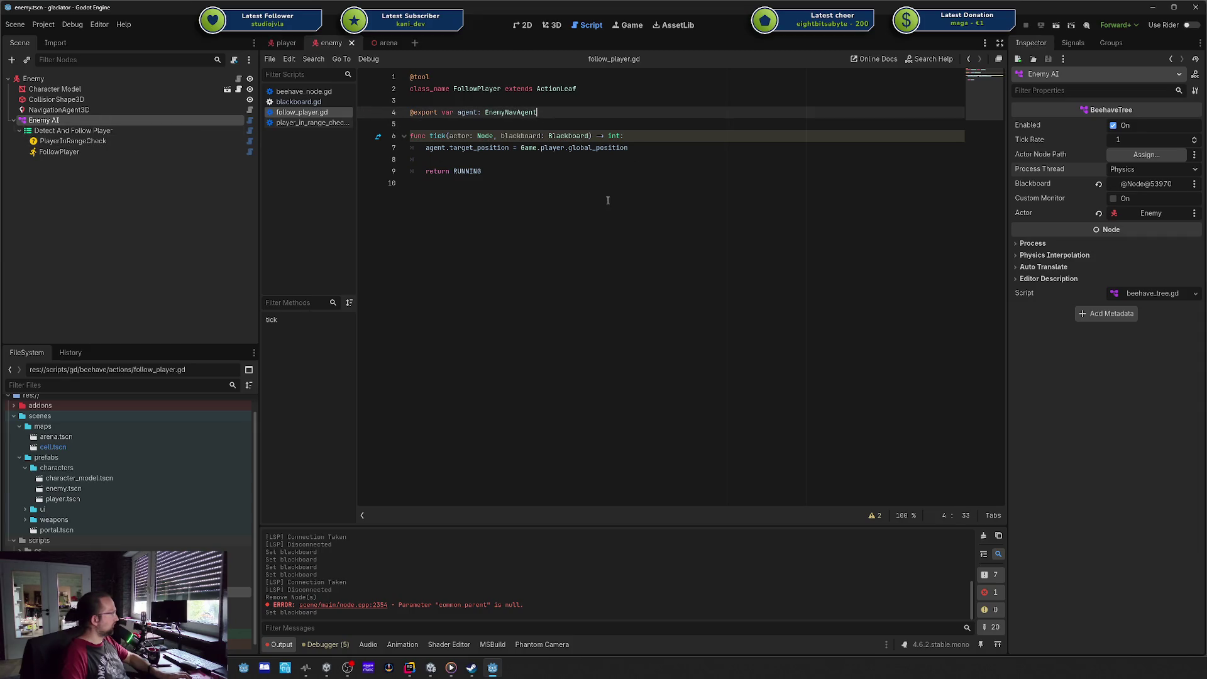
drag(566, 183, 526, 136)
click(618, 117)
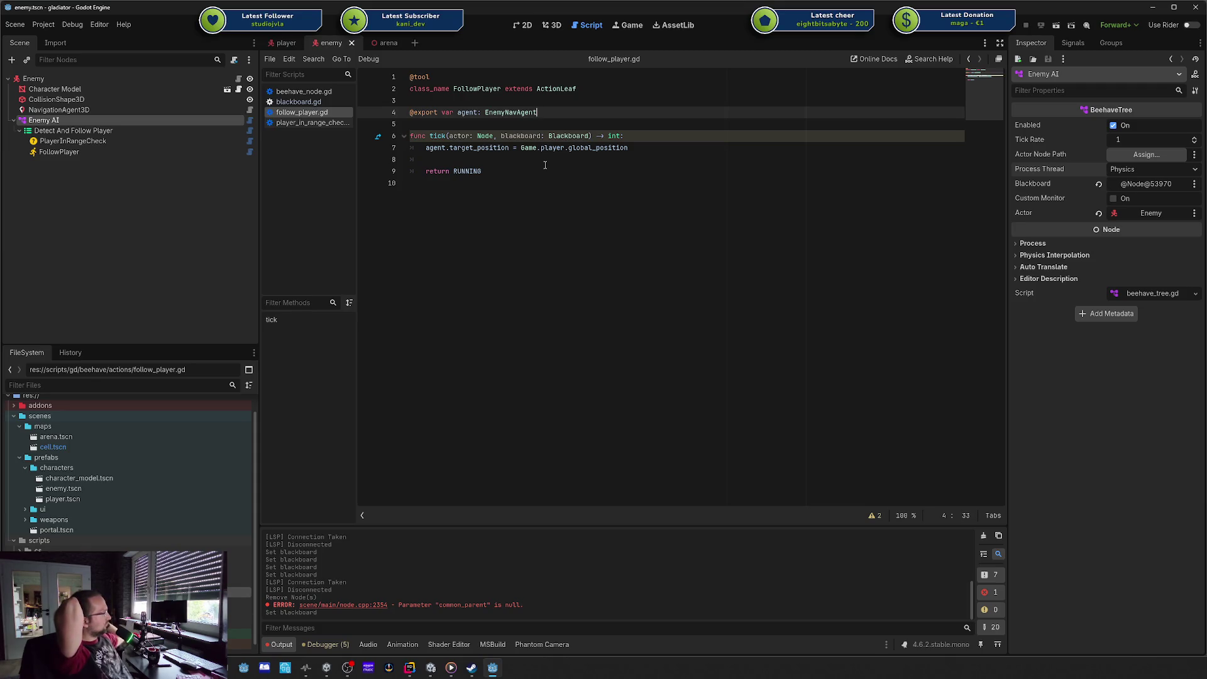
drag(577, 89, 551, 90)
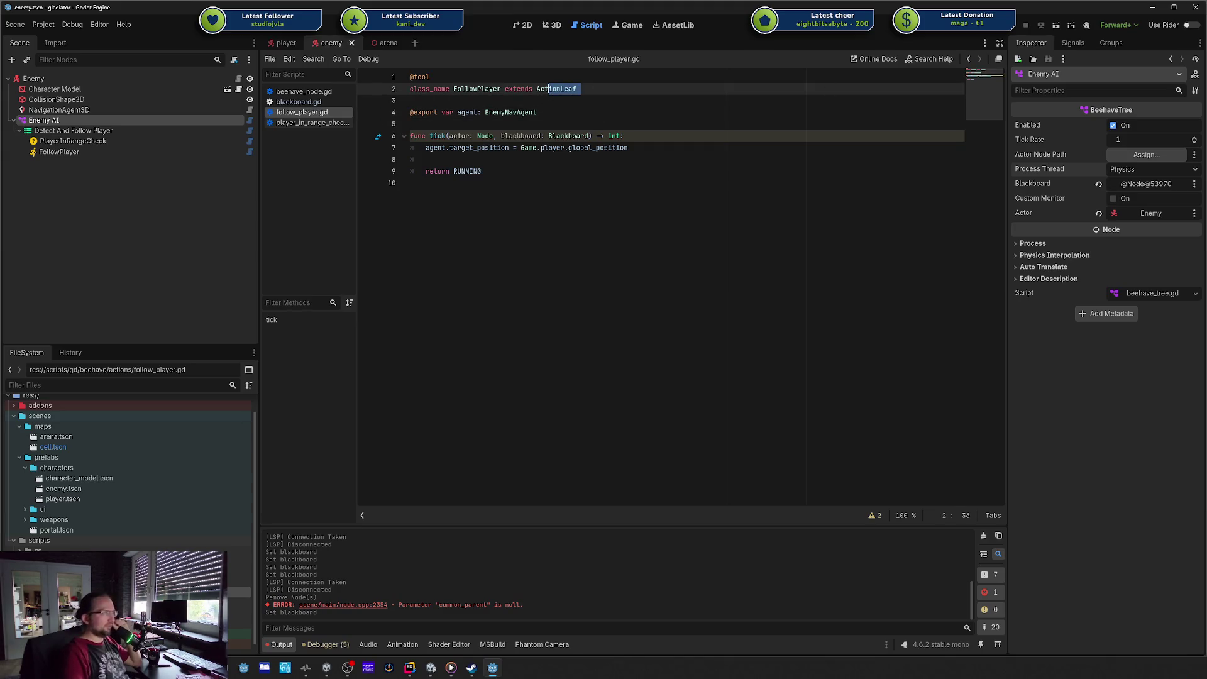
Step: Move the docs browser out of the way and run the project with F5
drag(1206, 80, 994, 36)
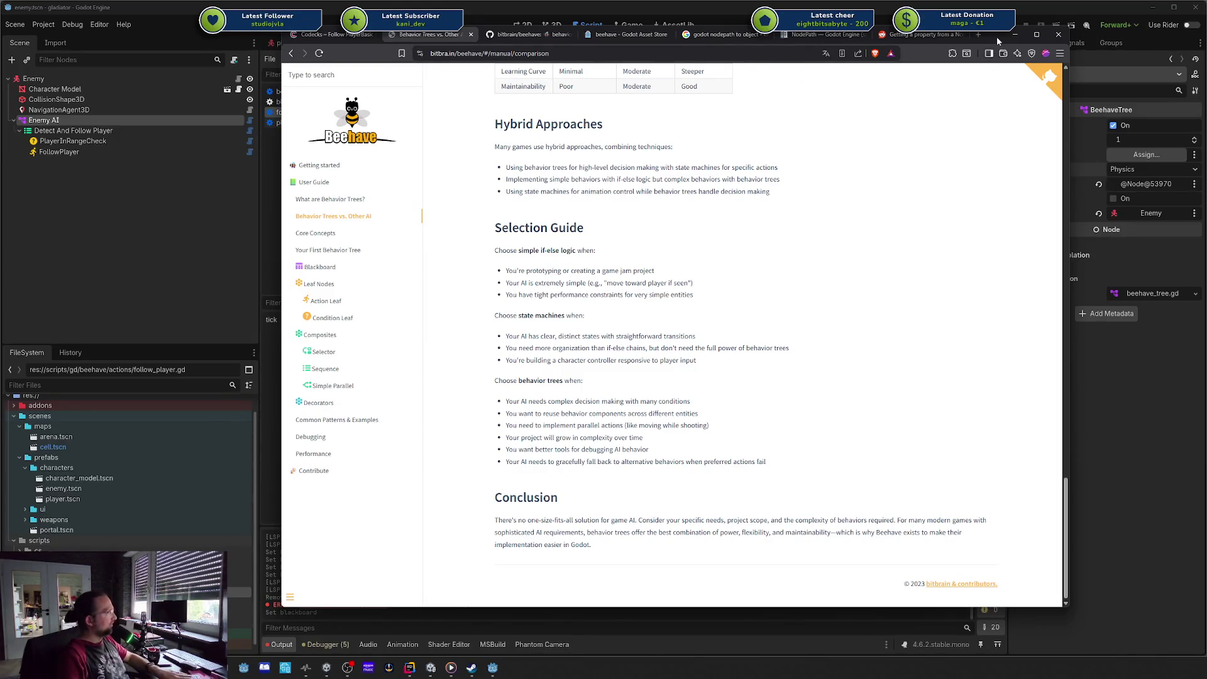
drag(998, 37, 1206, 85)
click(810, 176)
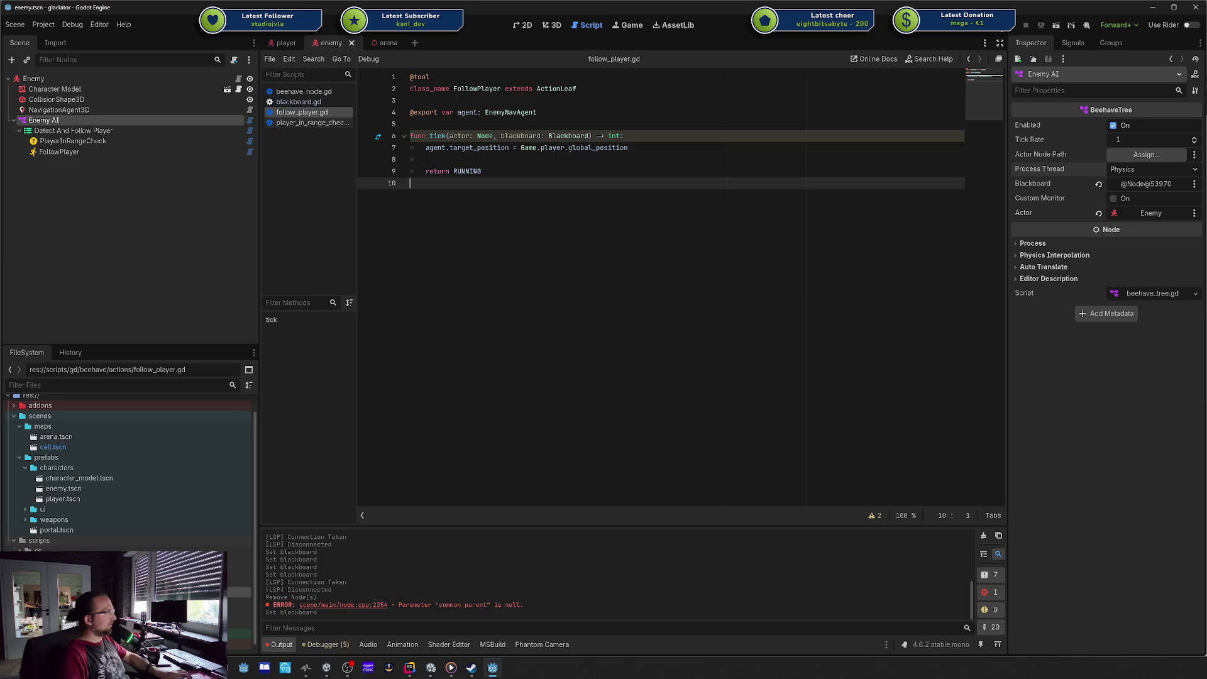
key(F5)
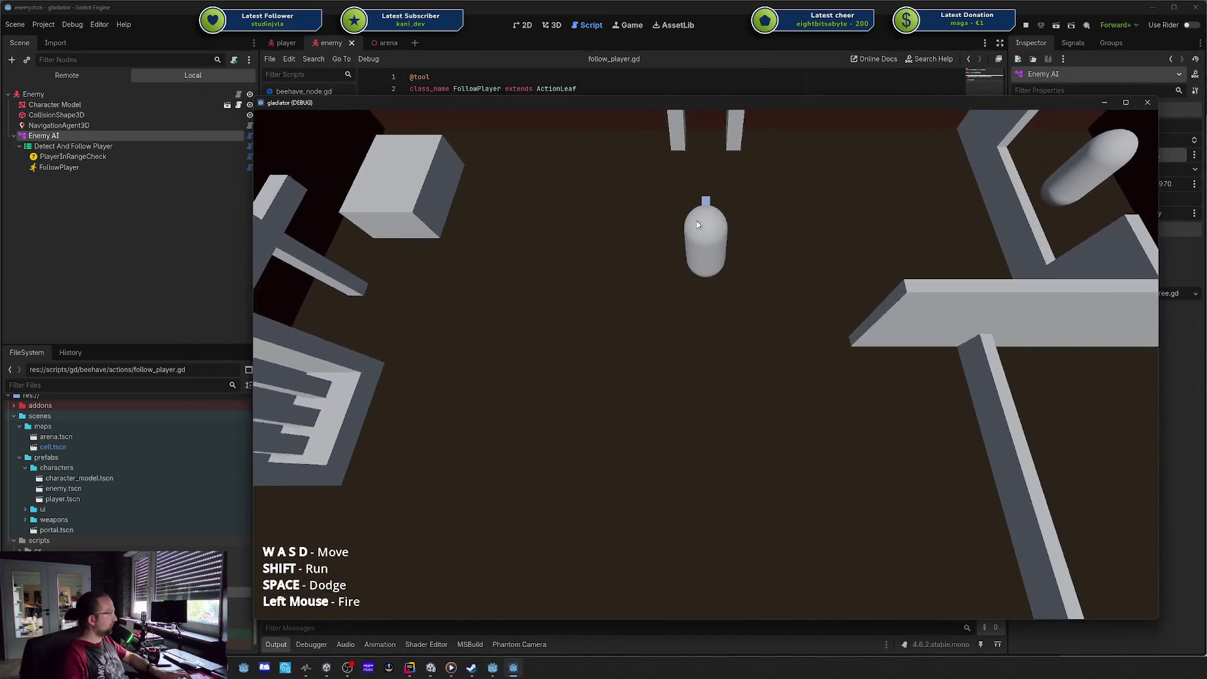
Step: Start the arena, steer the player with WASD while the red enemy chases, then close the game
click(692, 406)
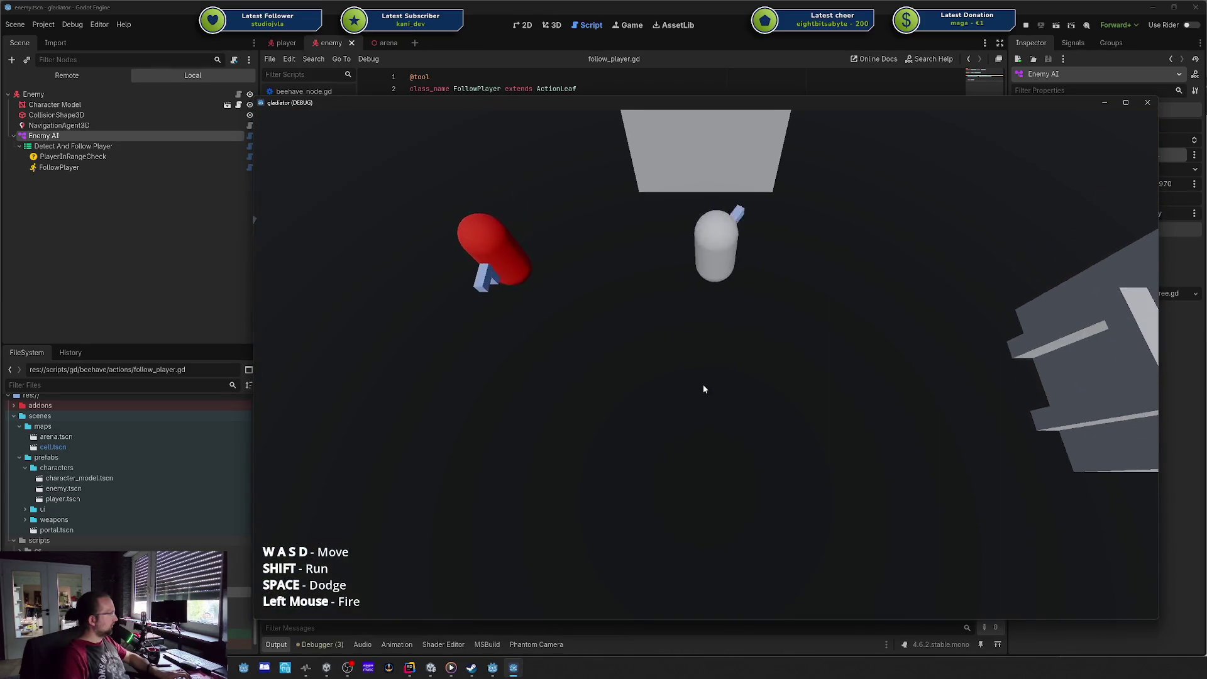
key(d)
key(s)
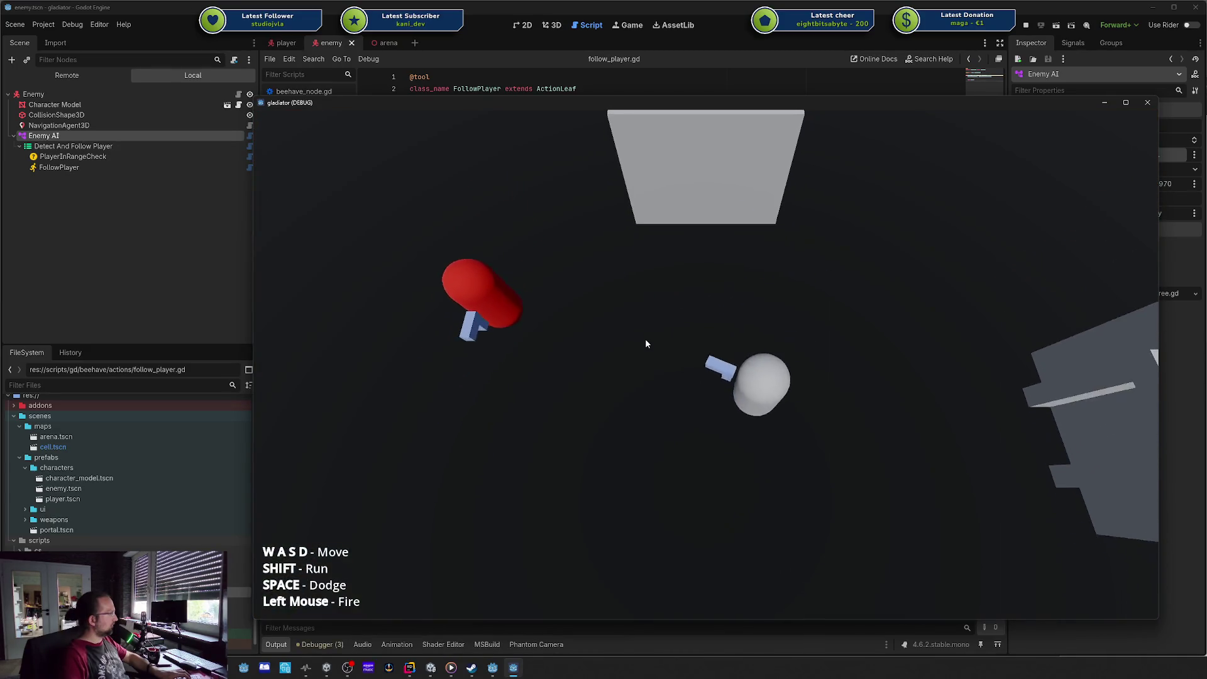
key(a)
key(s)
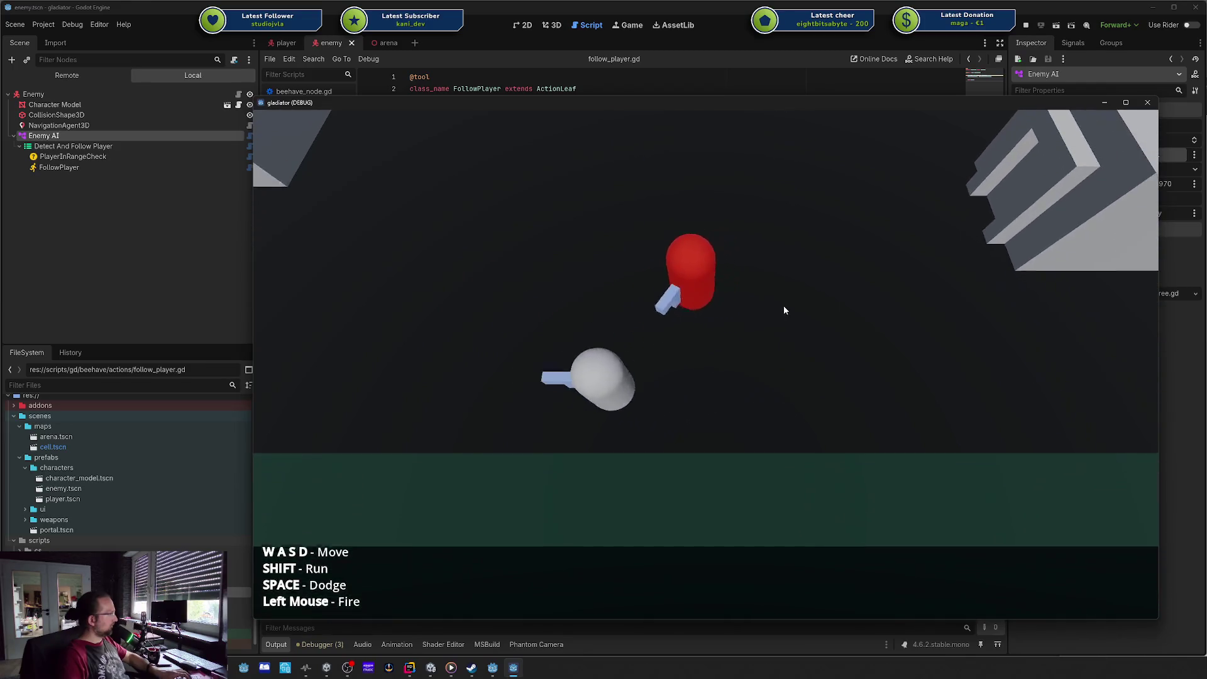
key(w)
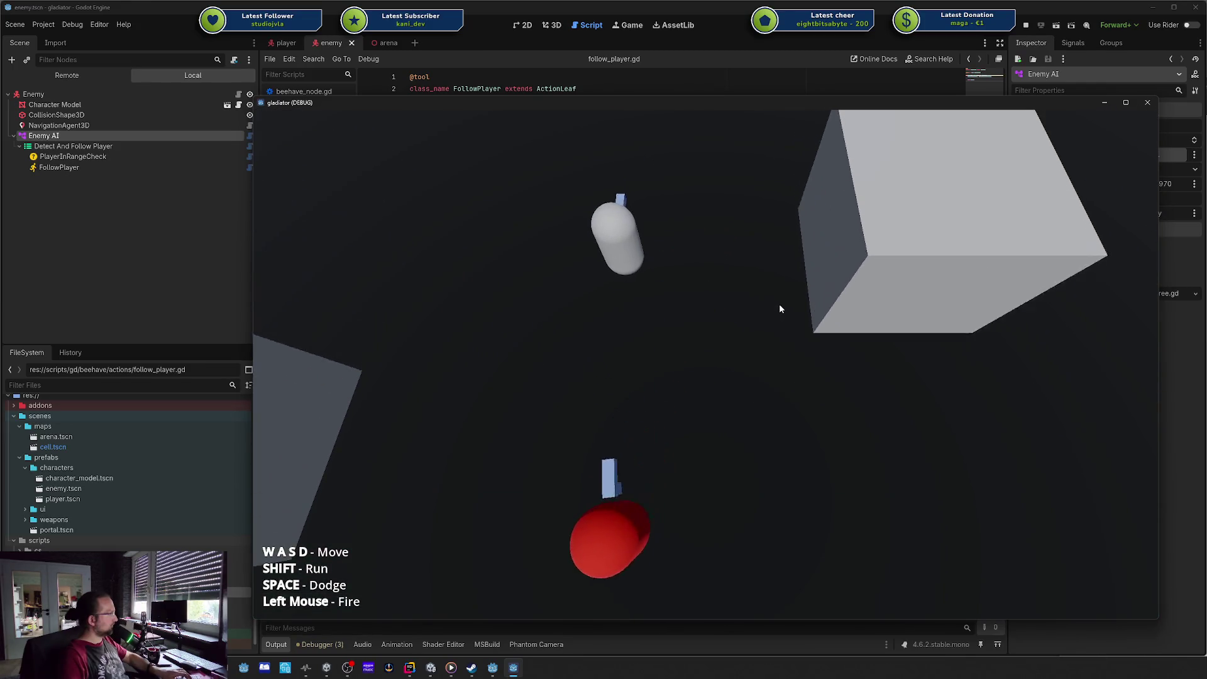
key(w)
key(d)
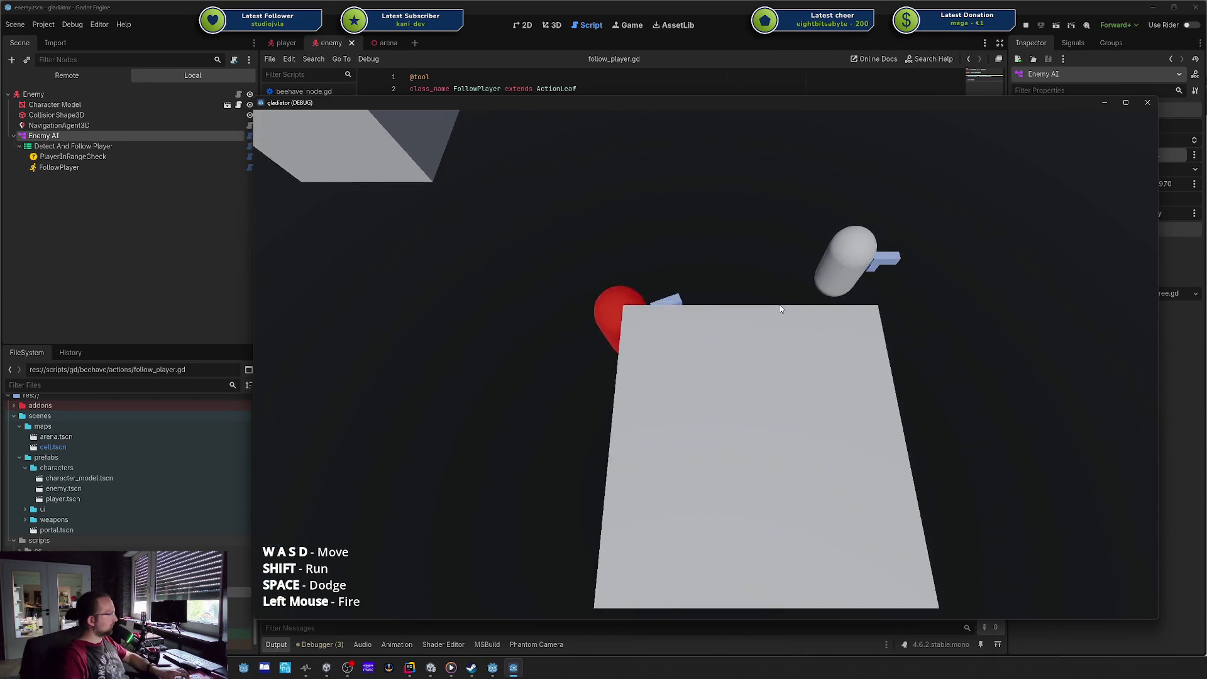
key(s)
key(a)
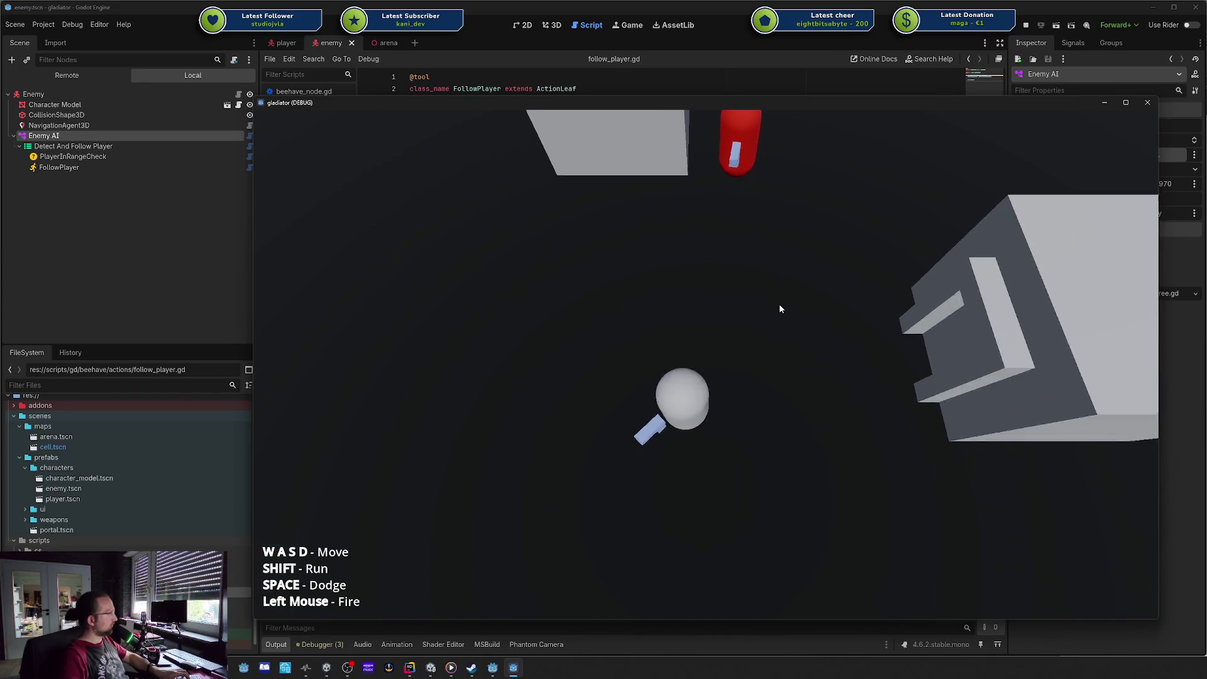
click(1147, 102)
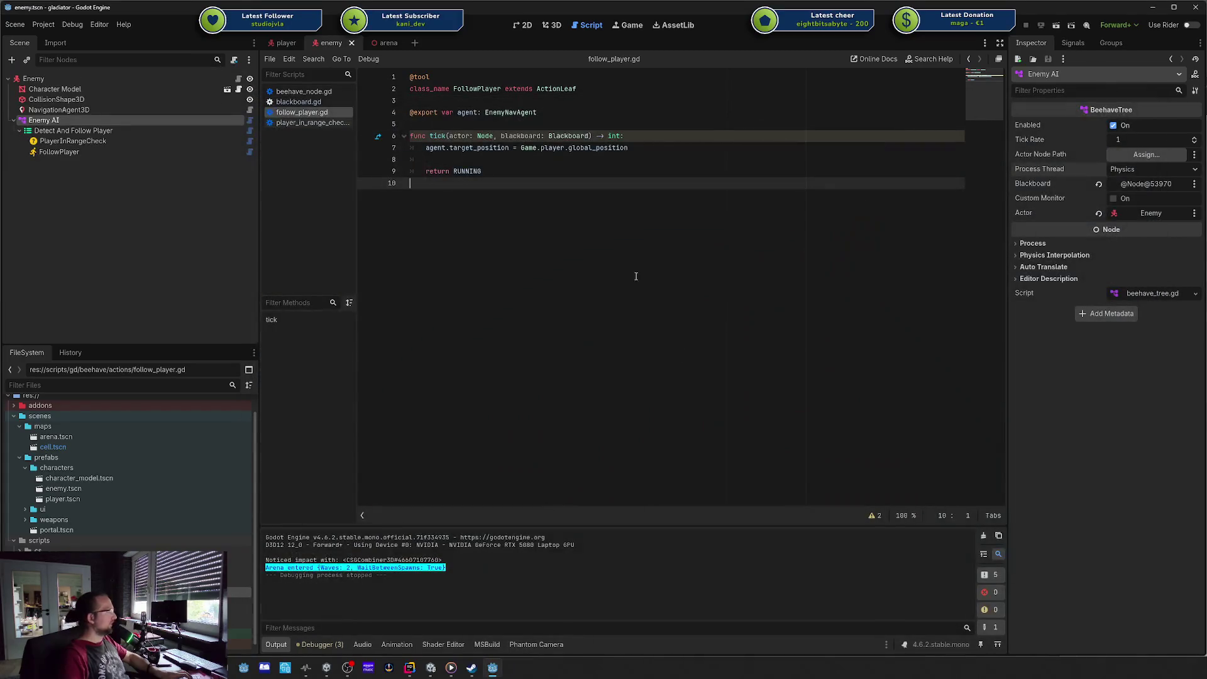
click(146, 153)
click(146, 152)
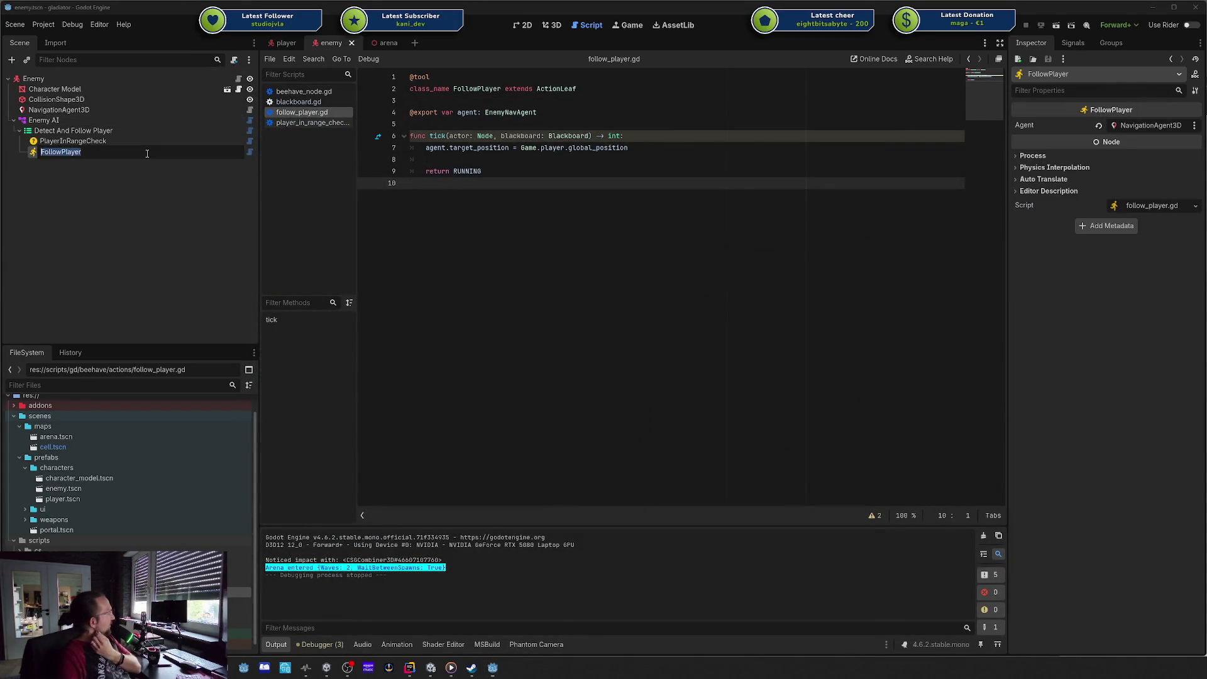
key(Return)
click(426, 147)
shift+click(640, 149)
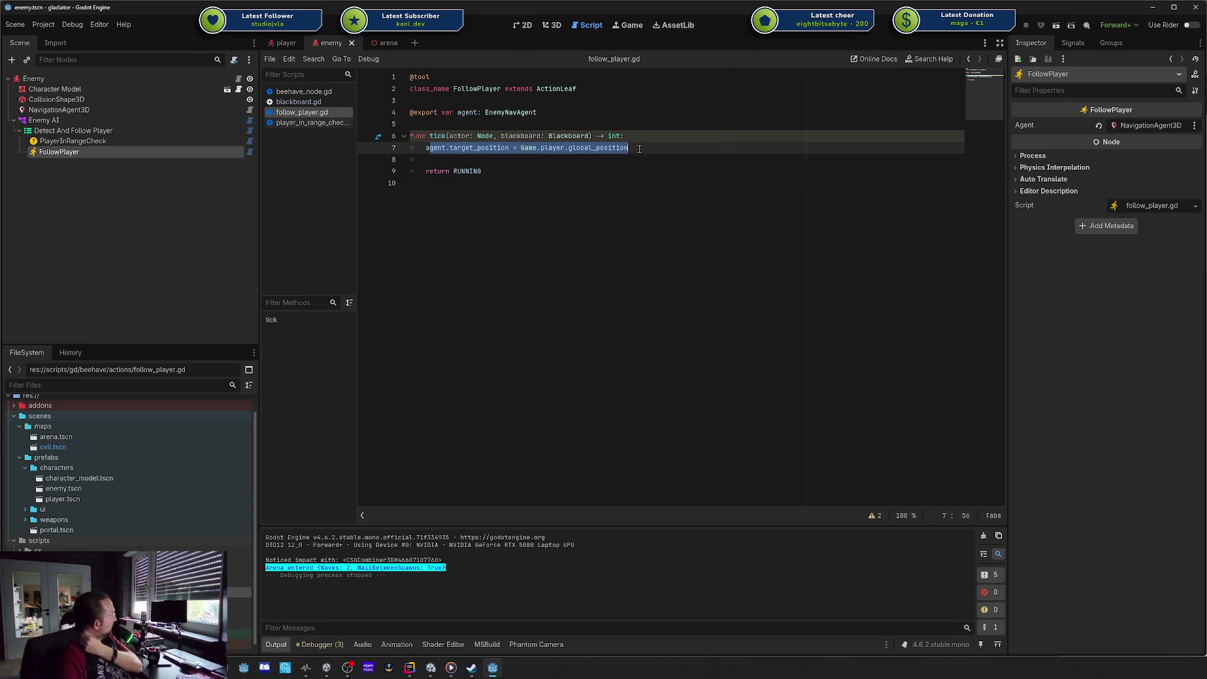
click(639, 149)
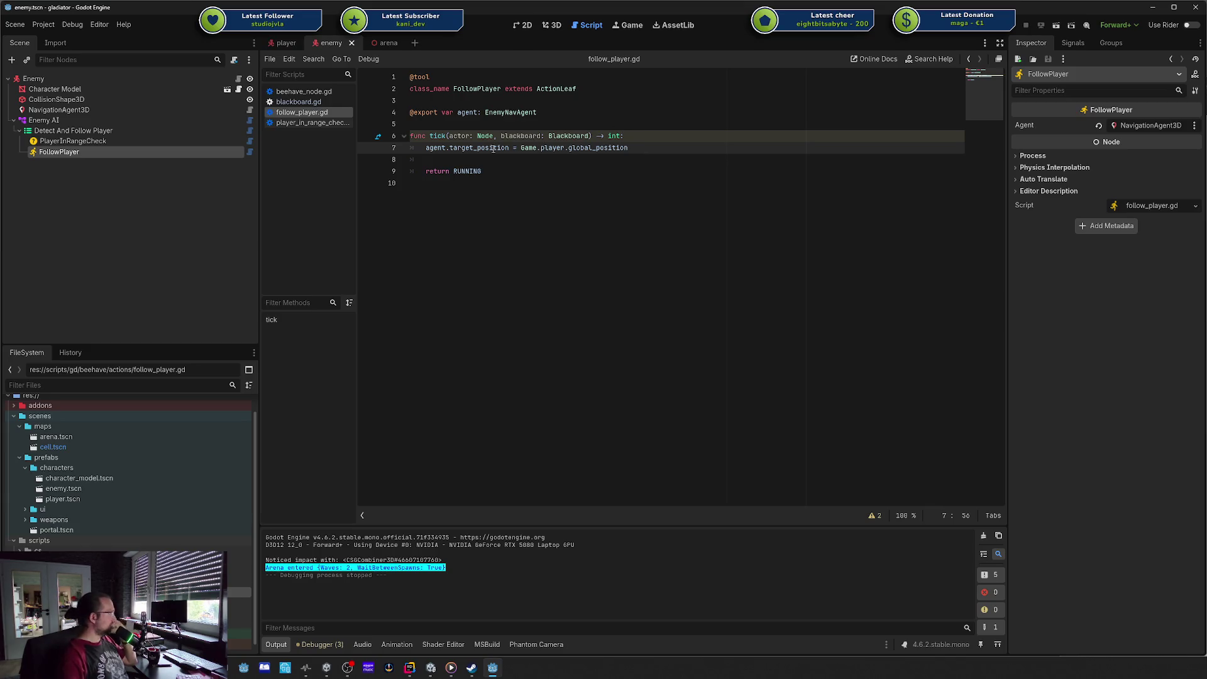
click(540, 136)
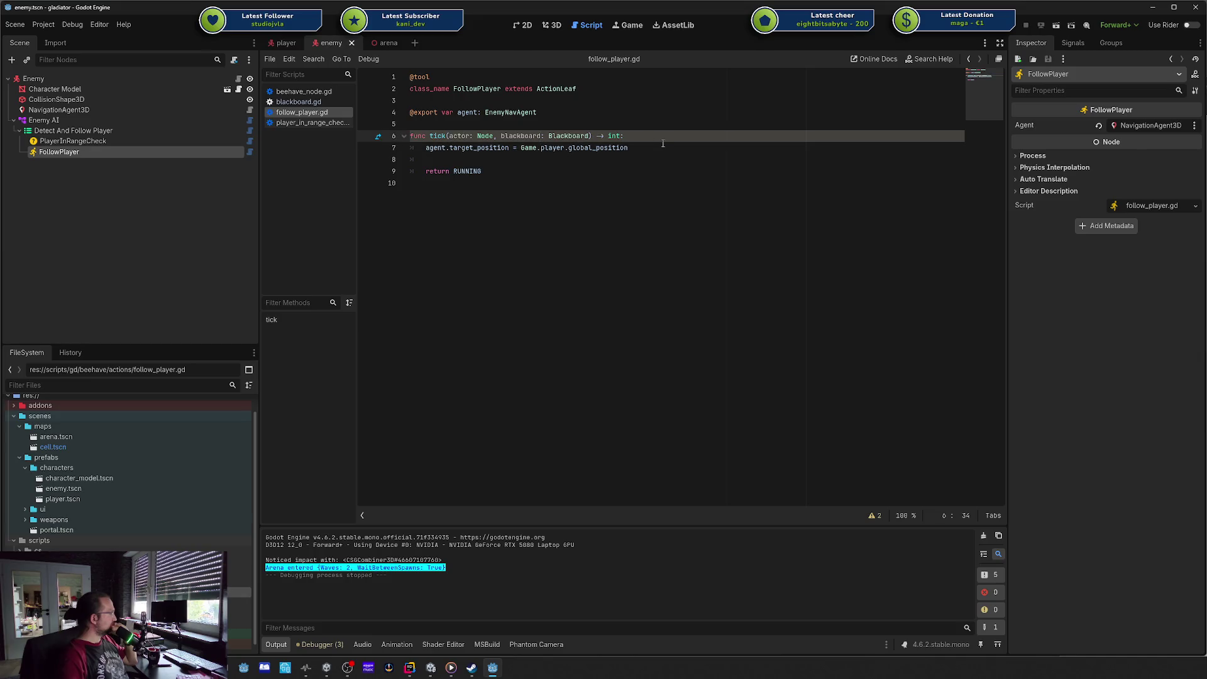
triple_click(503, 148)
click(482, 148)
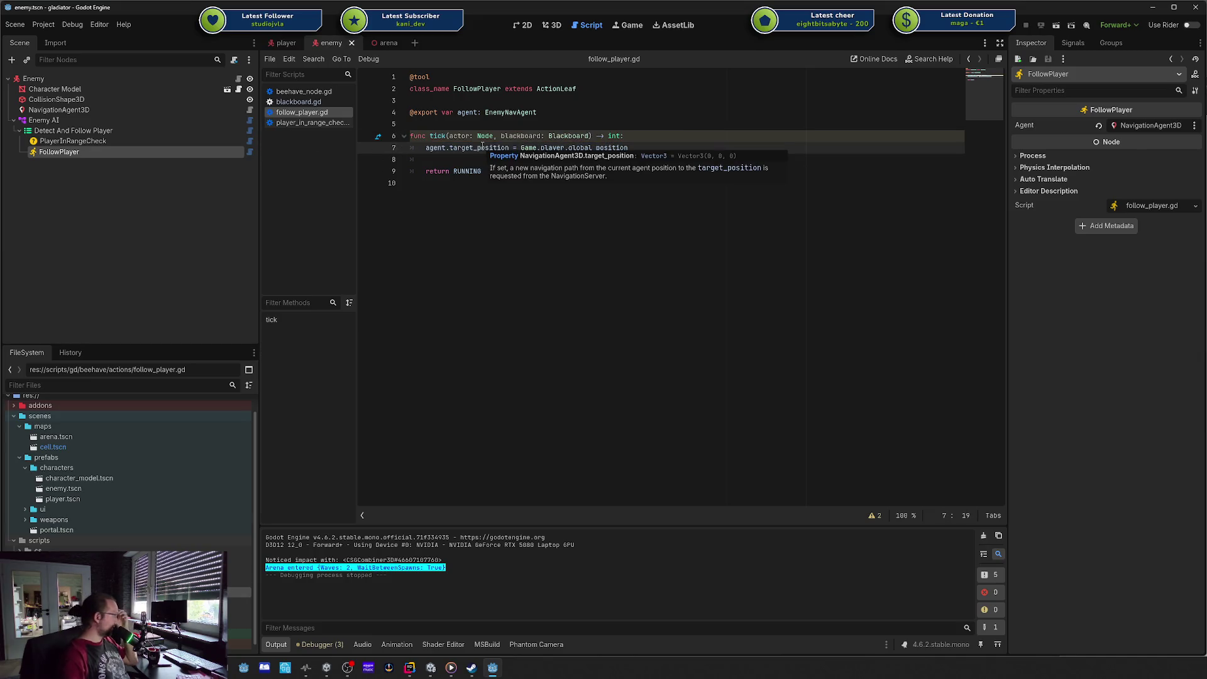
click(466, 155)
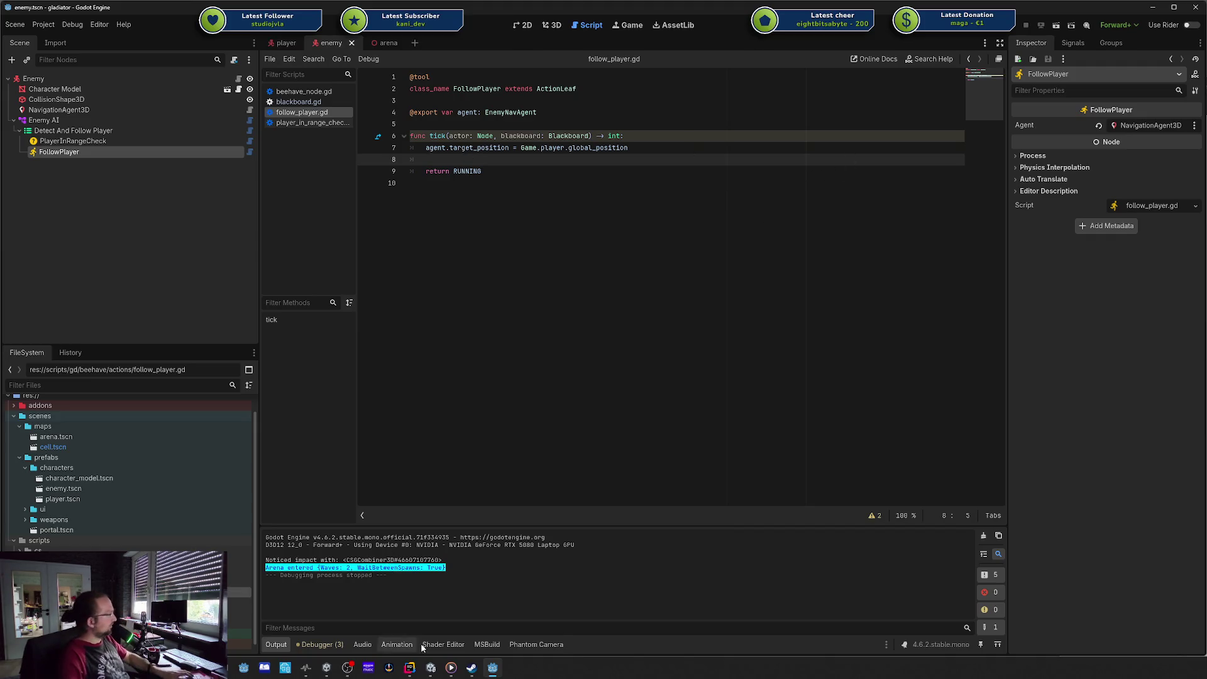
Step: Check the Codecks Enemy AI: Always Chase Player sub-card, then switch to JetBrains Rider
key(alt+Tab)
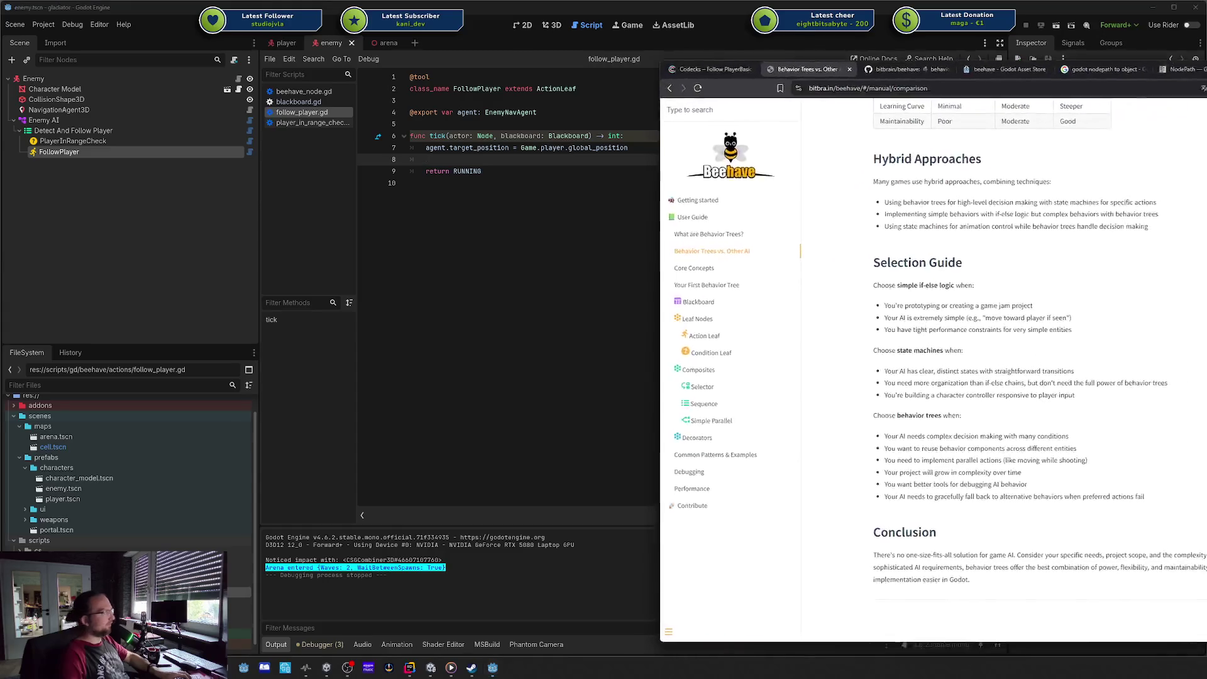
click(705, 69)
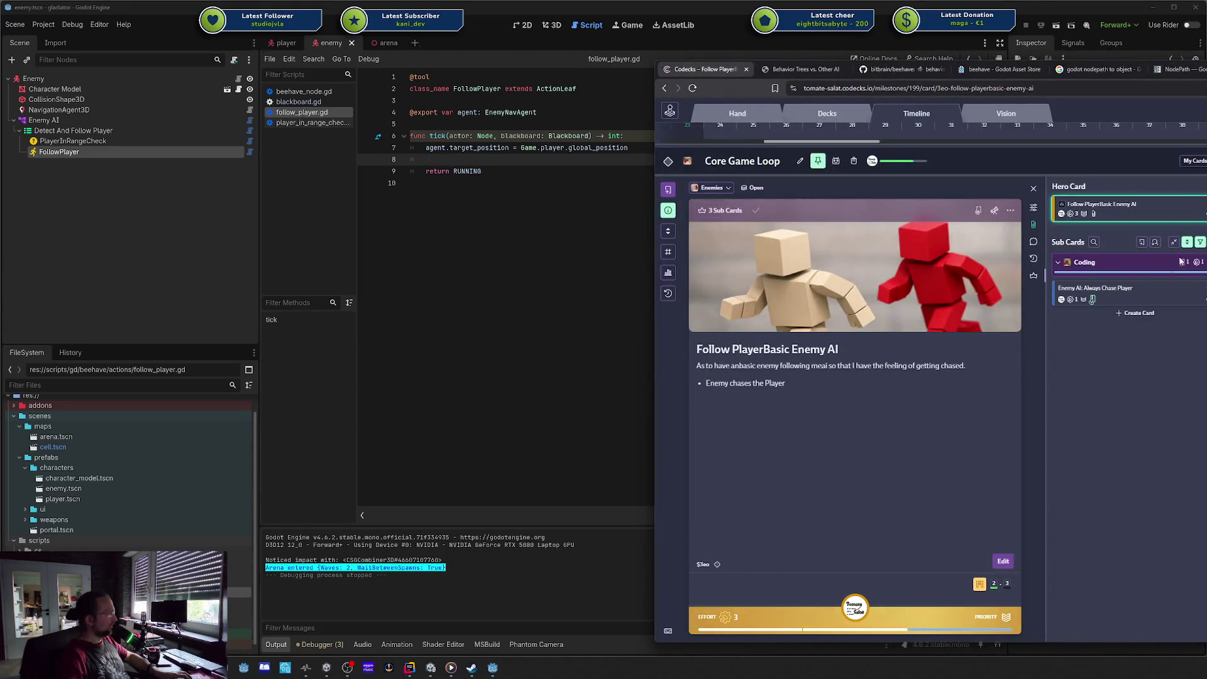
click(1095, 290)
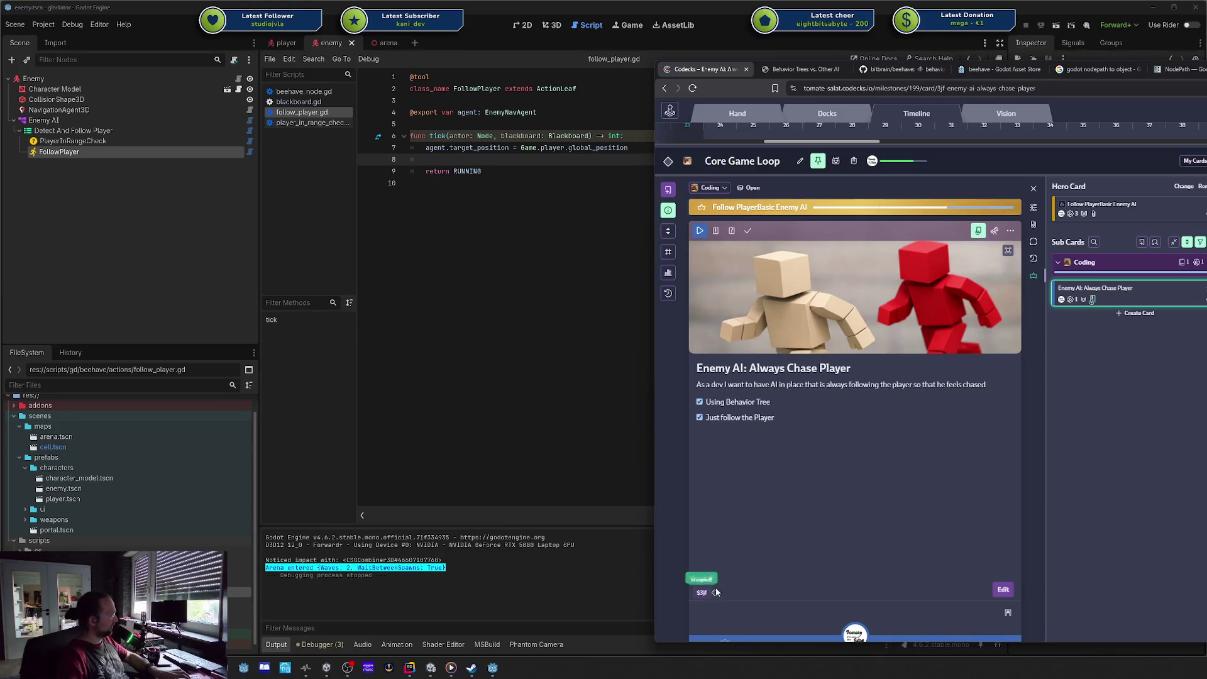
click(409, 668)
Step: Include unversioned files in the commit and write the message 'added simple follow-ai'
click(10, 47)
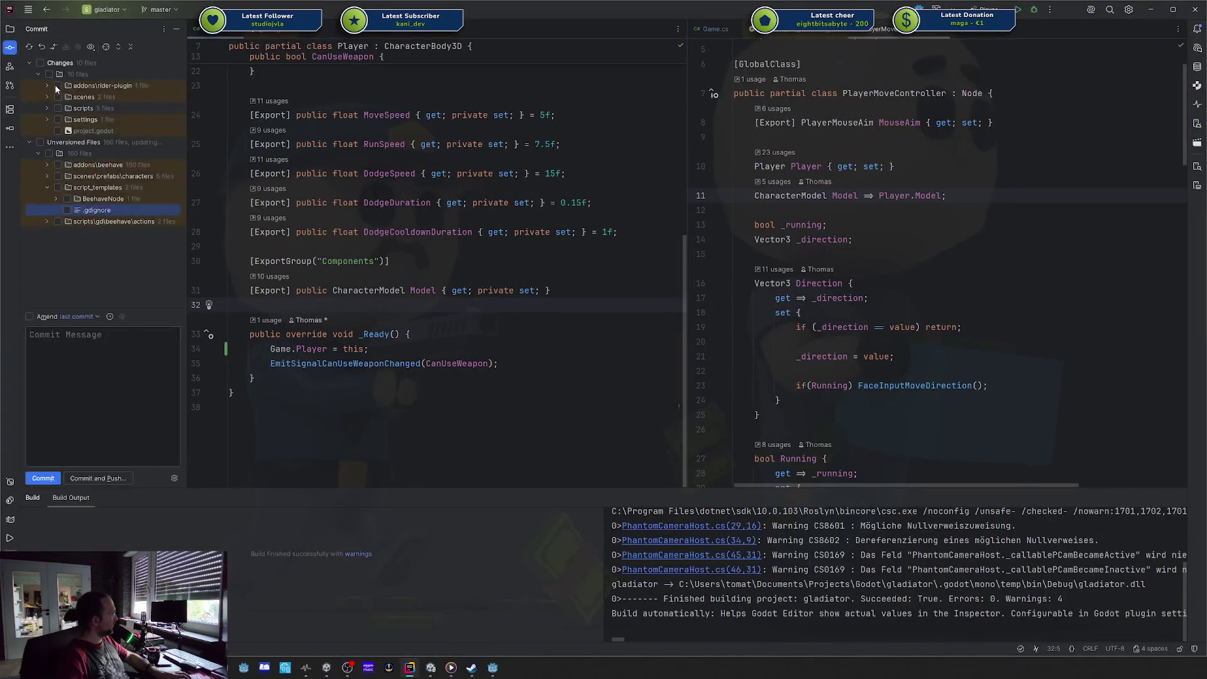
click(61, 145)
click(42, 63)
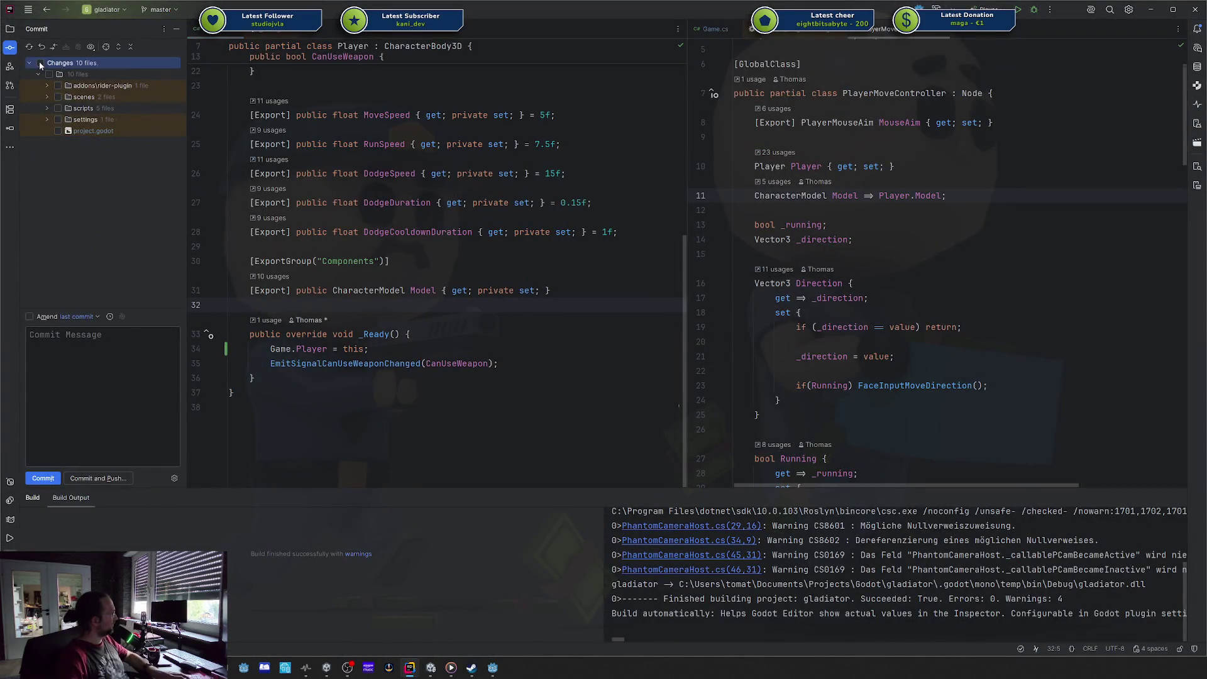
click(65, 352)
text($3jf added sim)
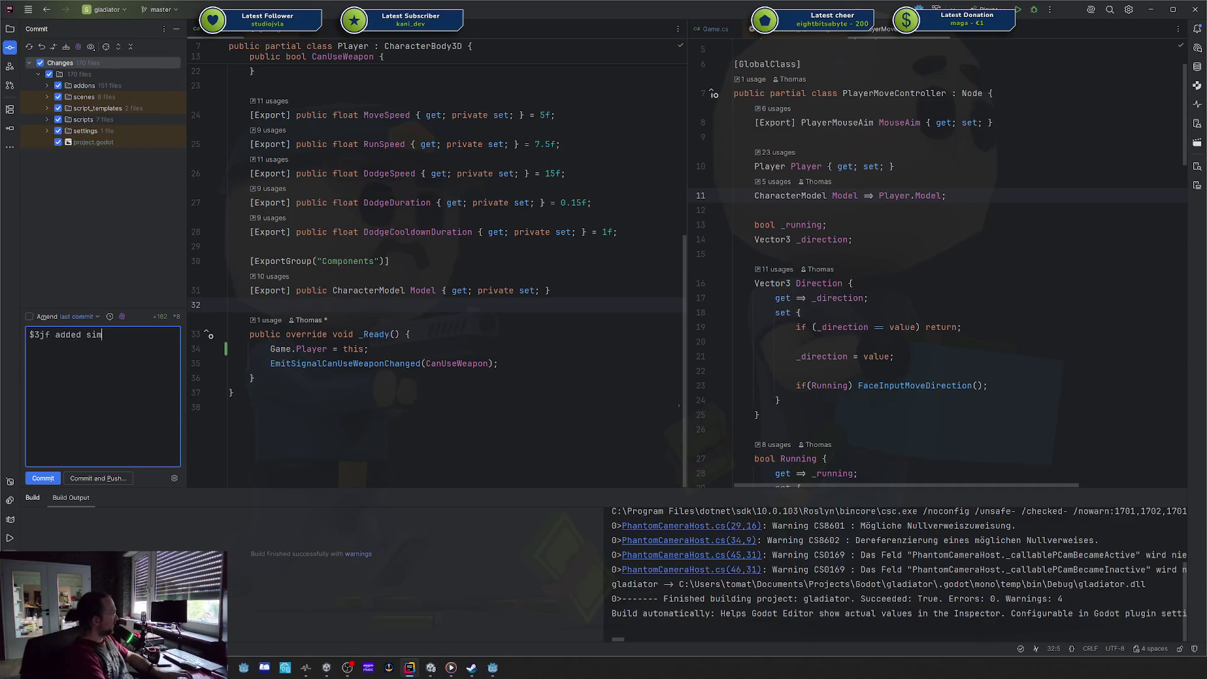
text(ple follow-ai)
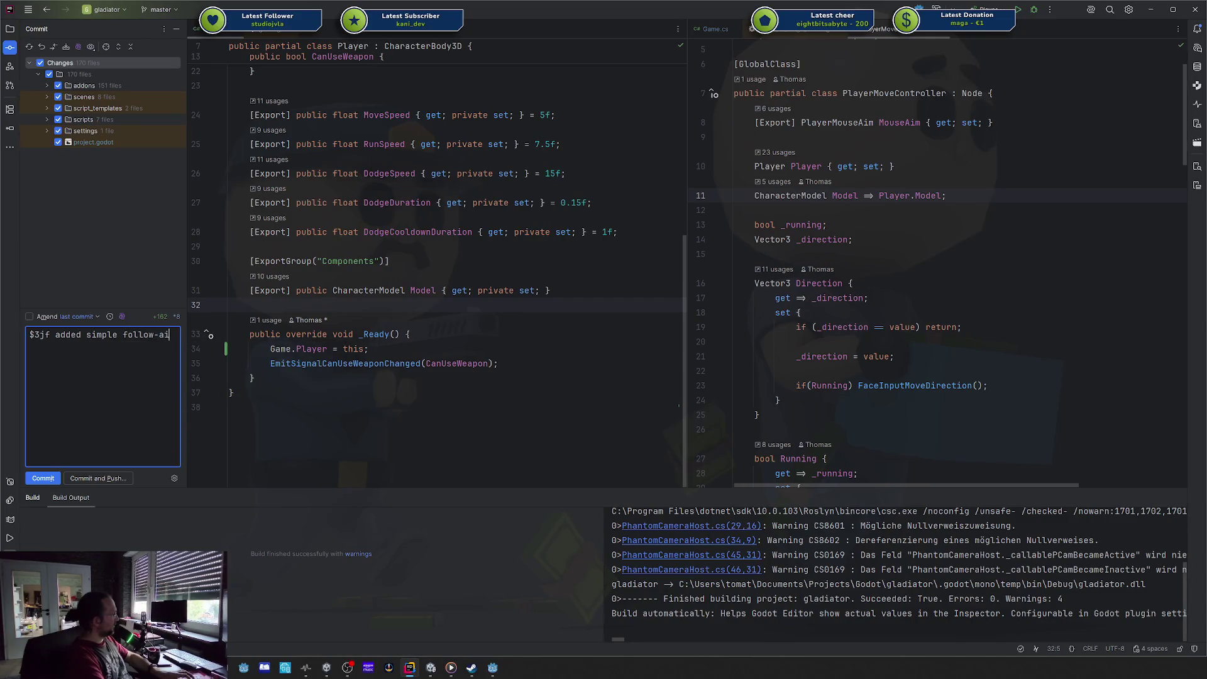
Step: Commit the 170 files, push to the remote, and return to the Codecks card
key(ctrl+alt+k)
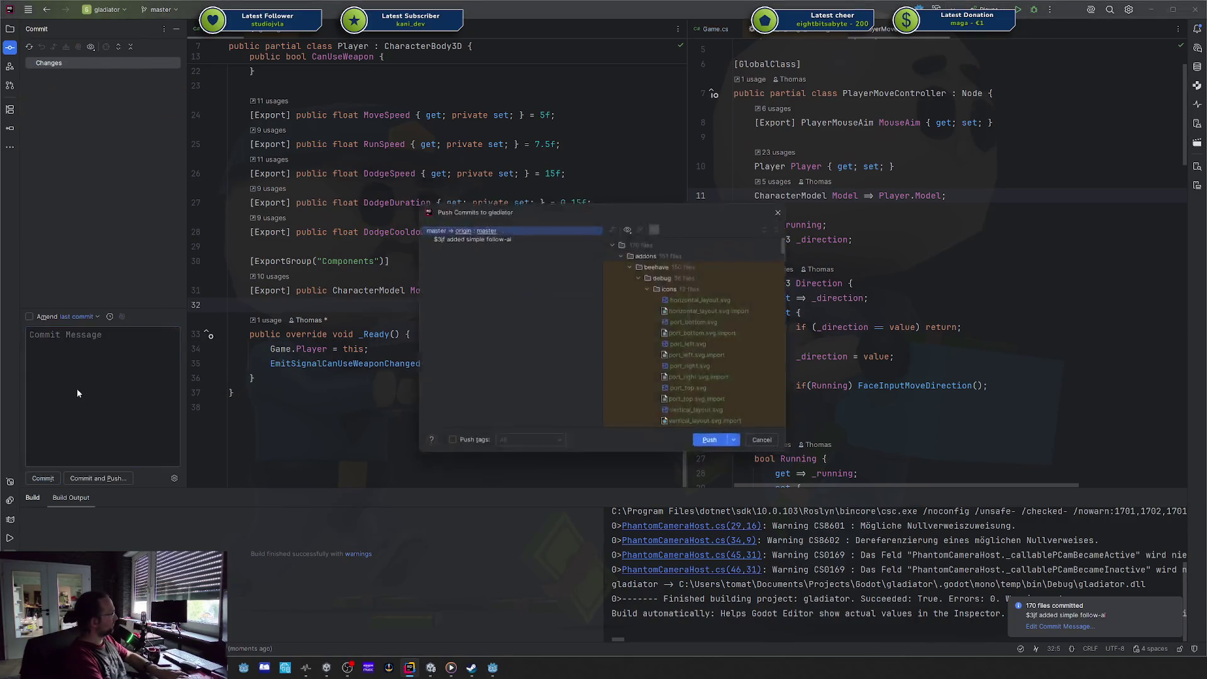
key(Return)
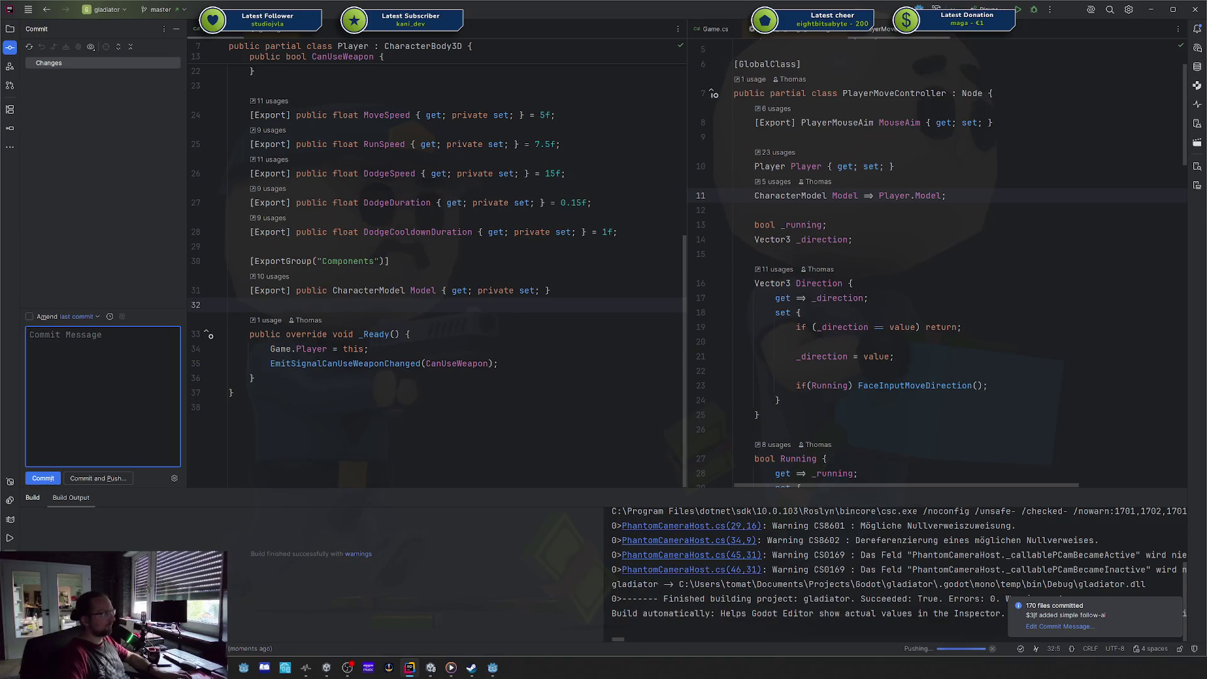
key(alt+Tab)
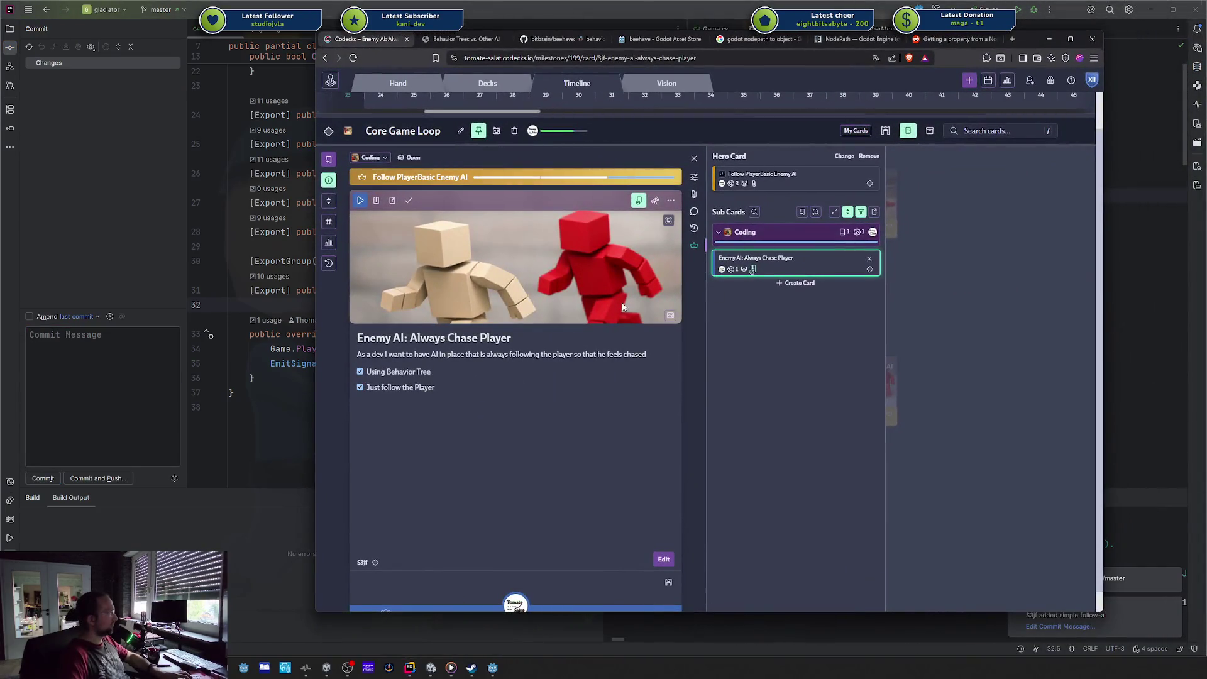
Step: Mark the chase-player sub-card and its parent Follow PlayerBasic Enemy AI card as done
click(408, 202)
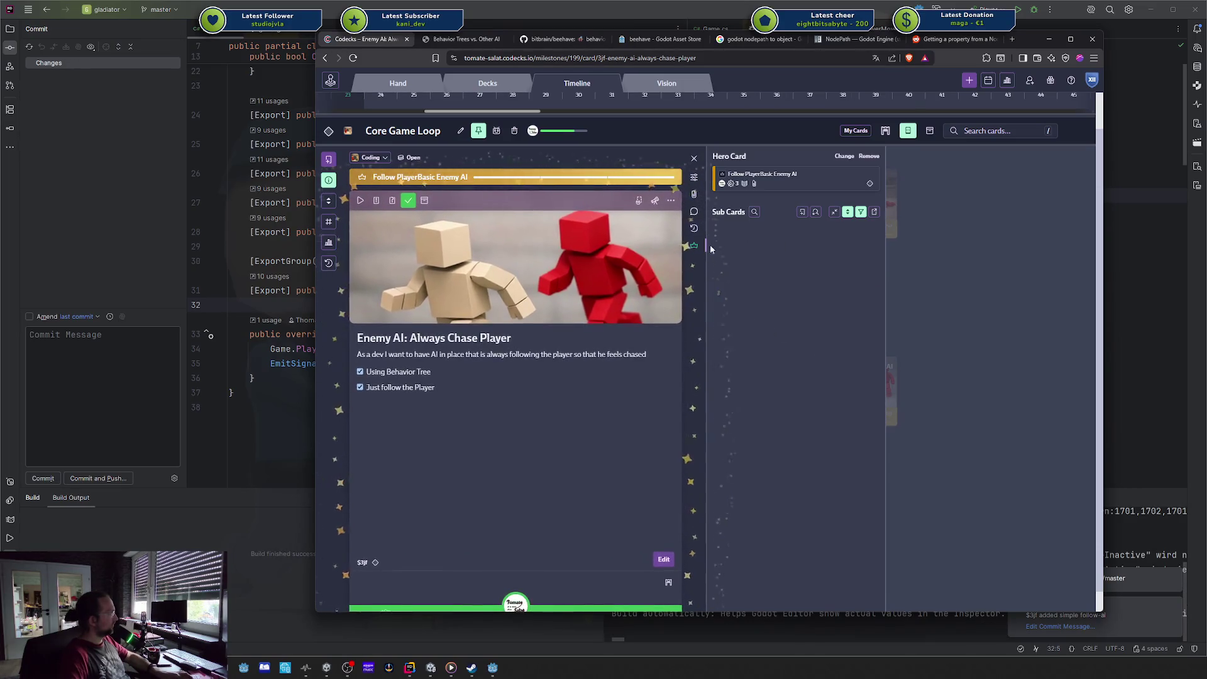
click(787, 184)
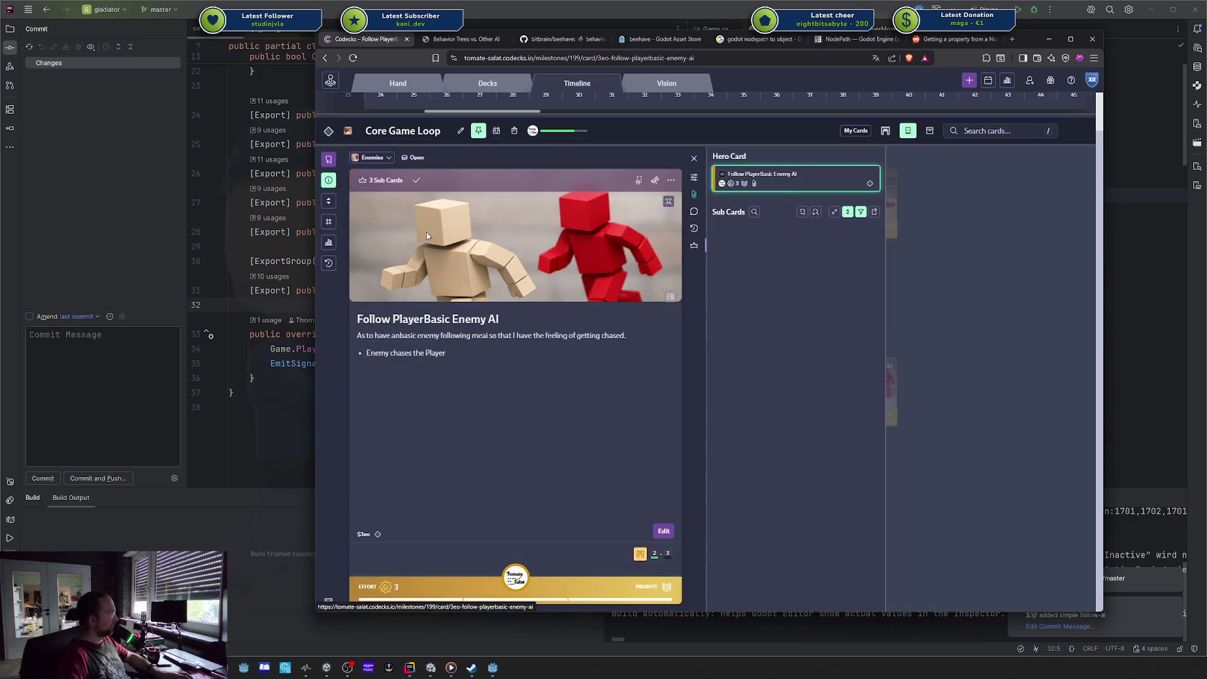
click(416, 181)
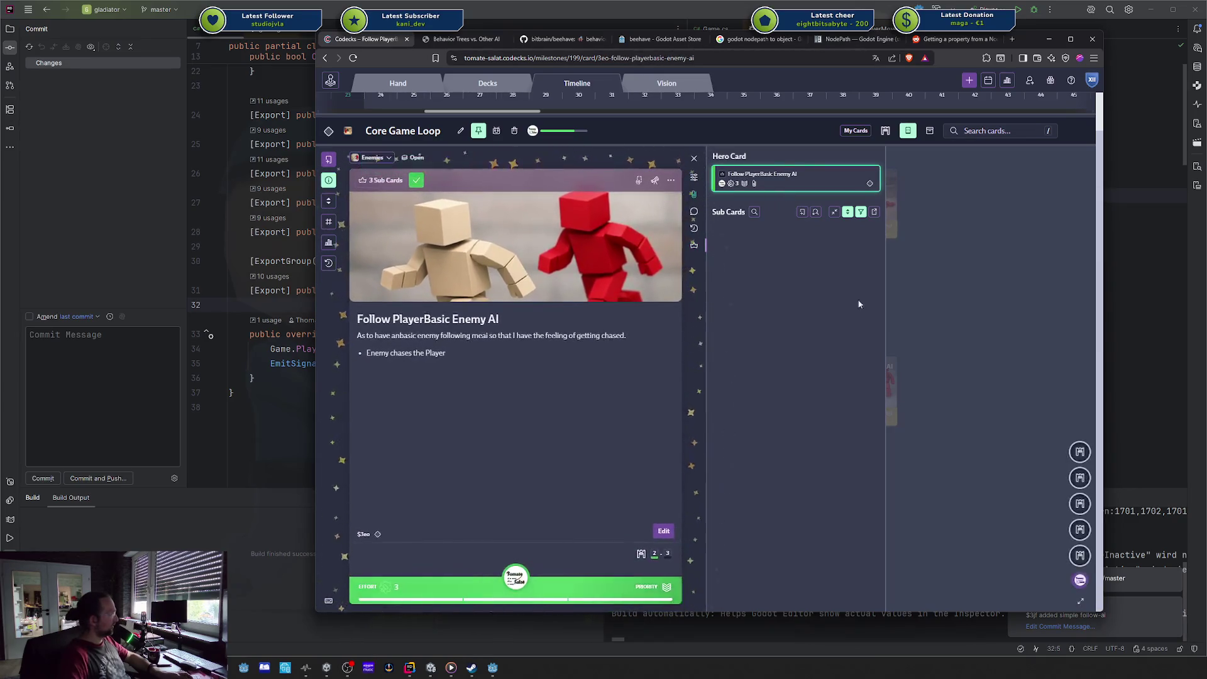
Step: Dismiss the Card unlocked notifications and close the card to reveal the Core Game Loop milestone overview
mouse_move(1031, 557)
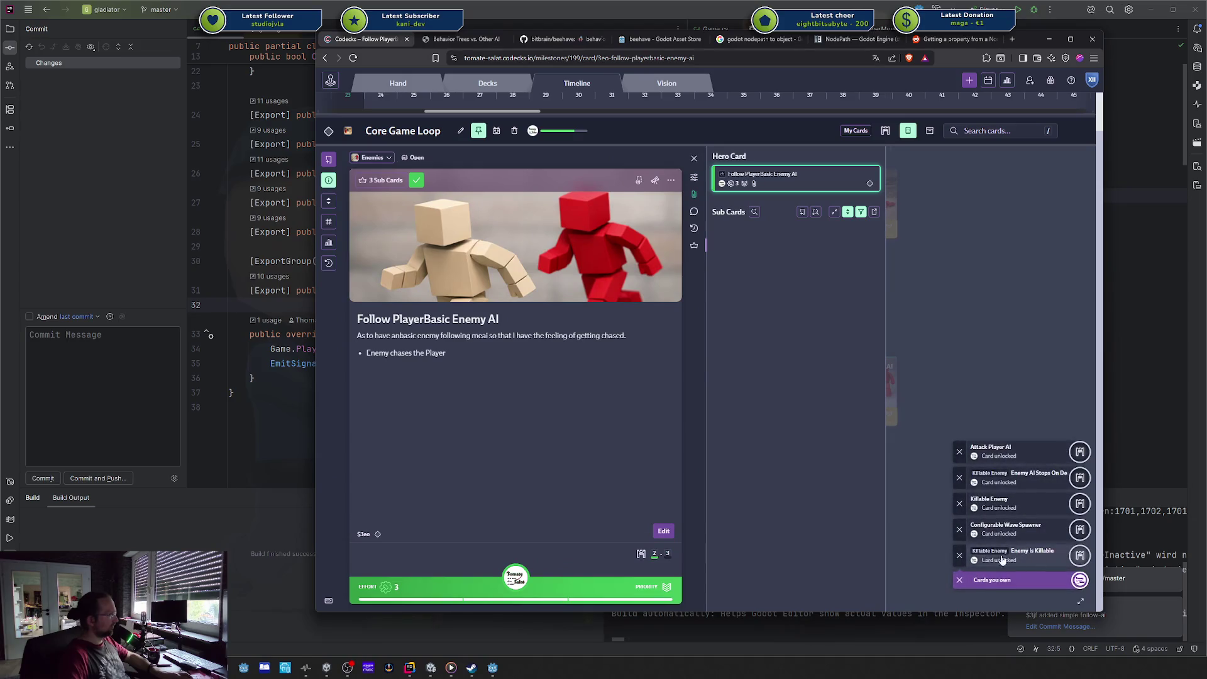
click(958, 557)
click(958, 558)
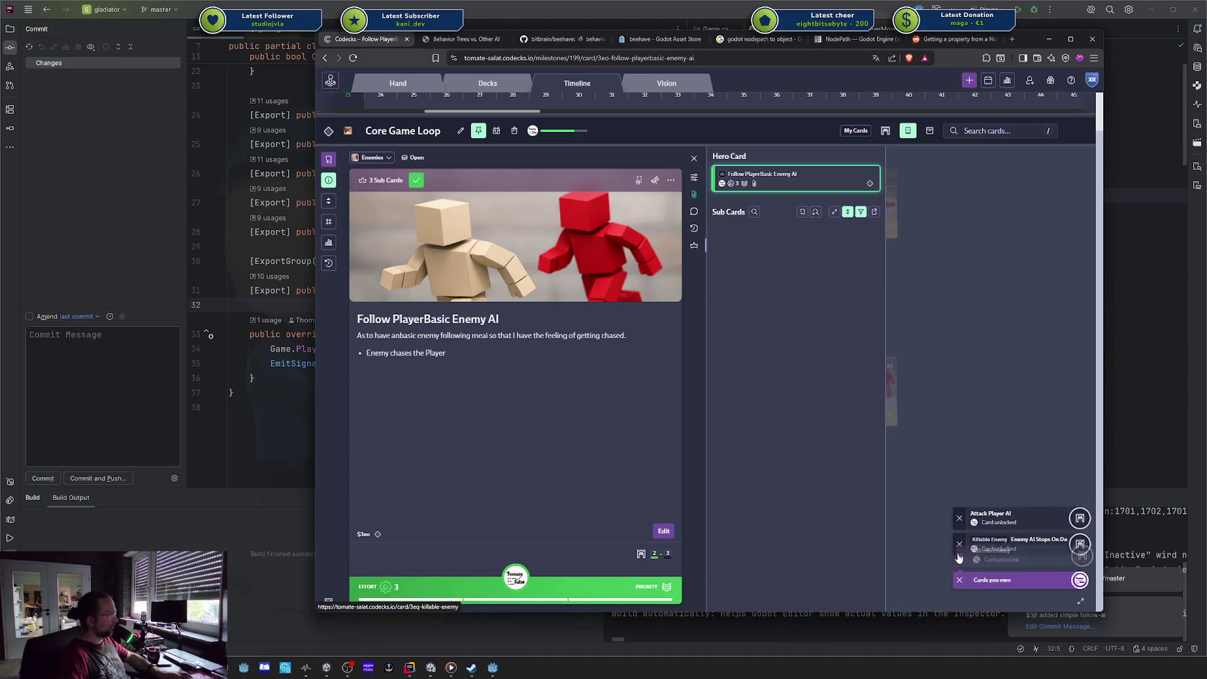
click(958, 557)
click(958, 557)
click(992, 580)
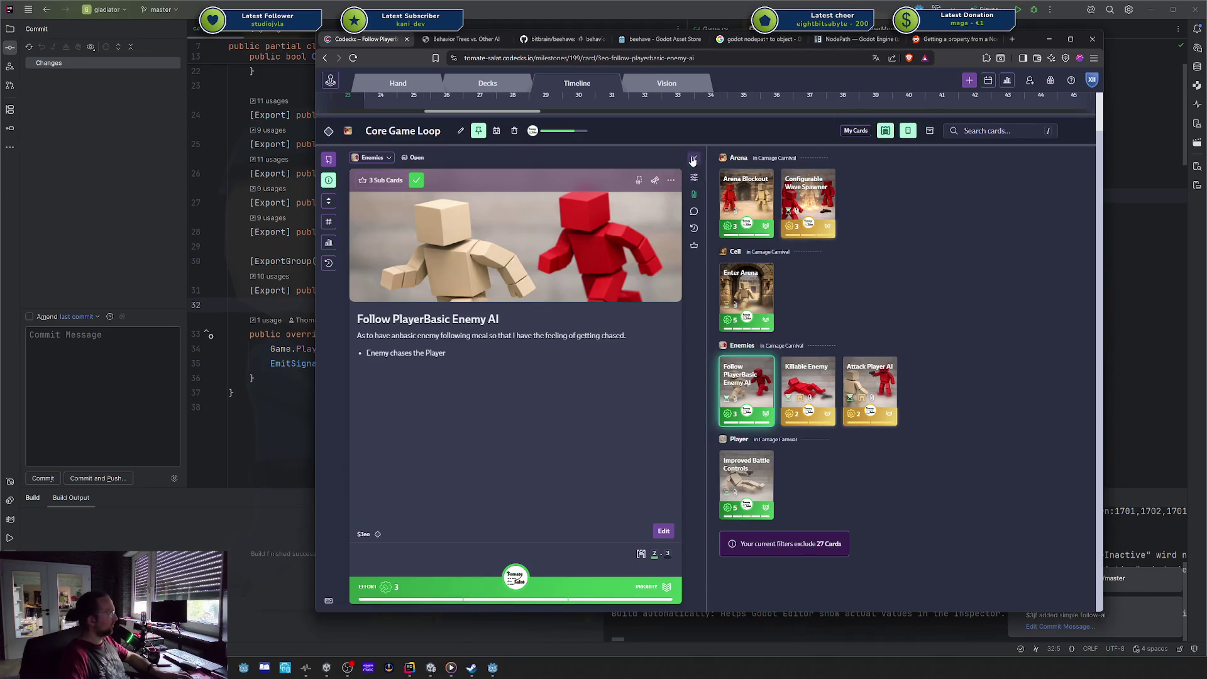
click(693, 159)
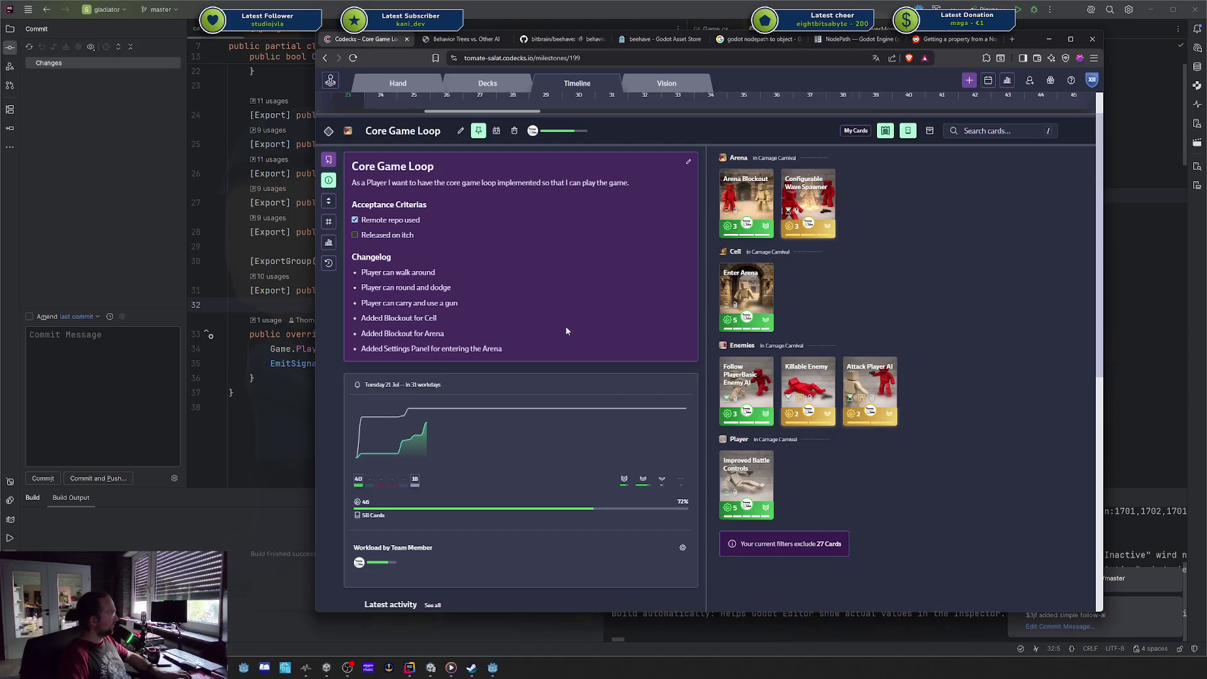
Step: Append a '- Enemy AI can chase the Player' bullet to the milestone's Changelog and save the description
click(689, 160)
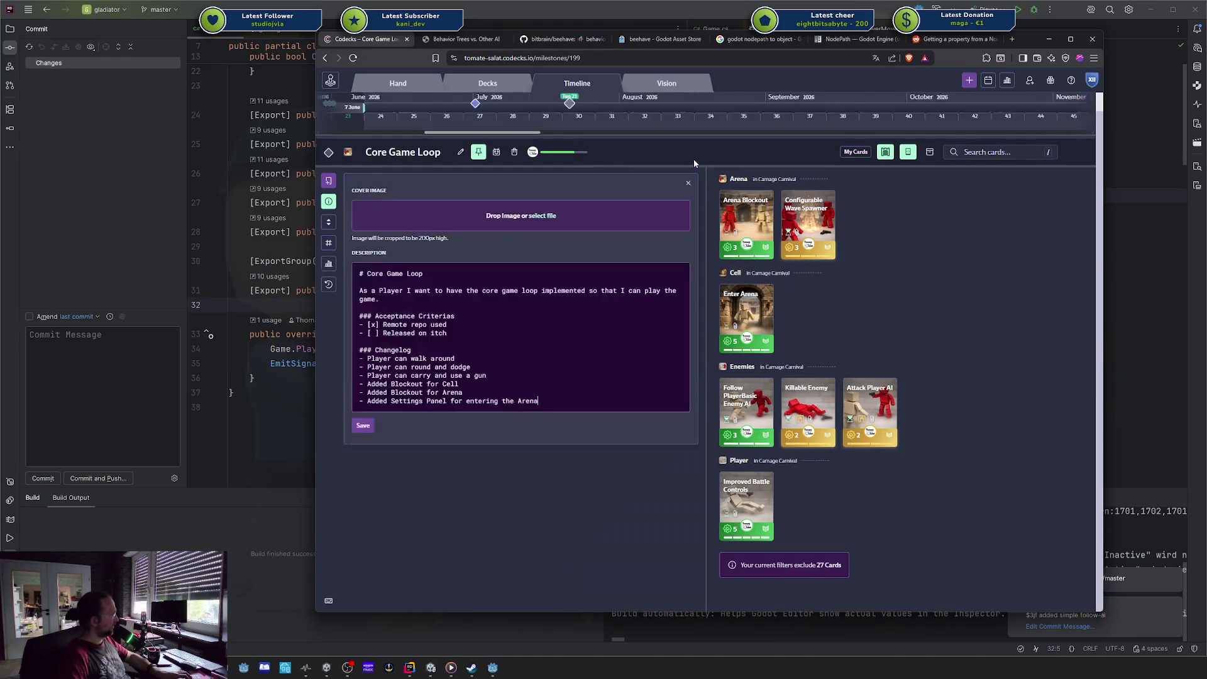
key(Return)
text(- Enemy AI ch)
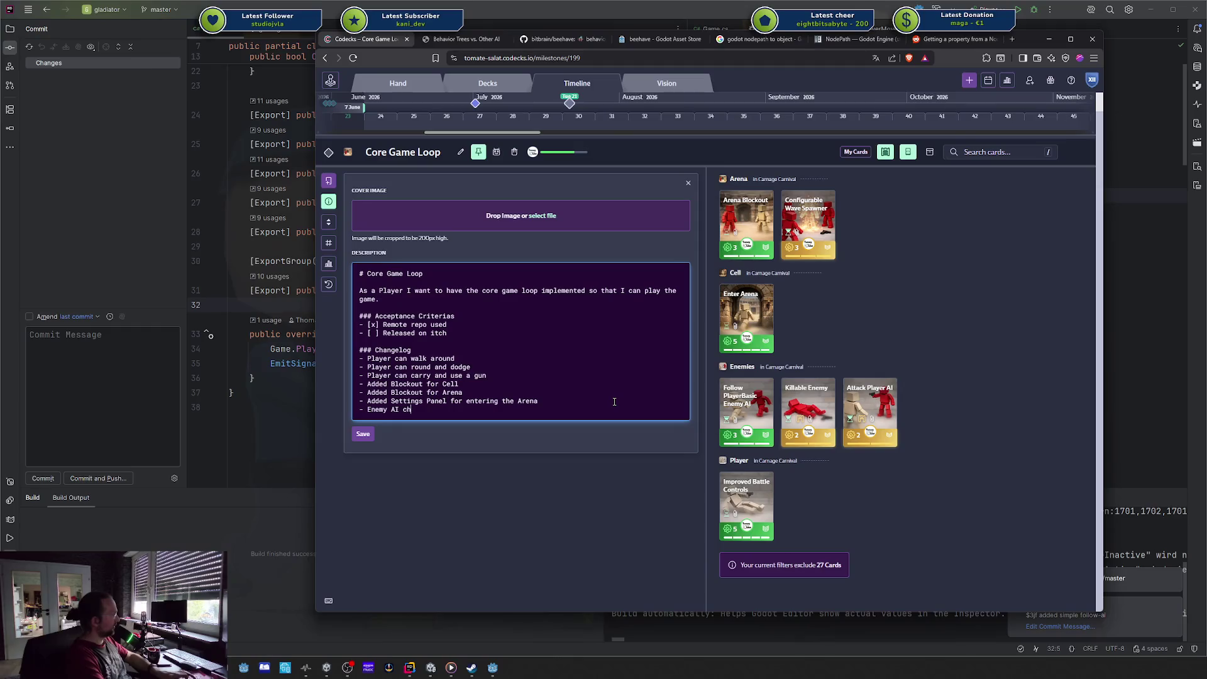
text(asing)
key(ctrl+Return)
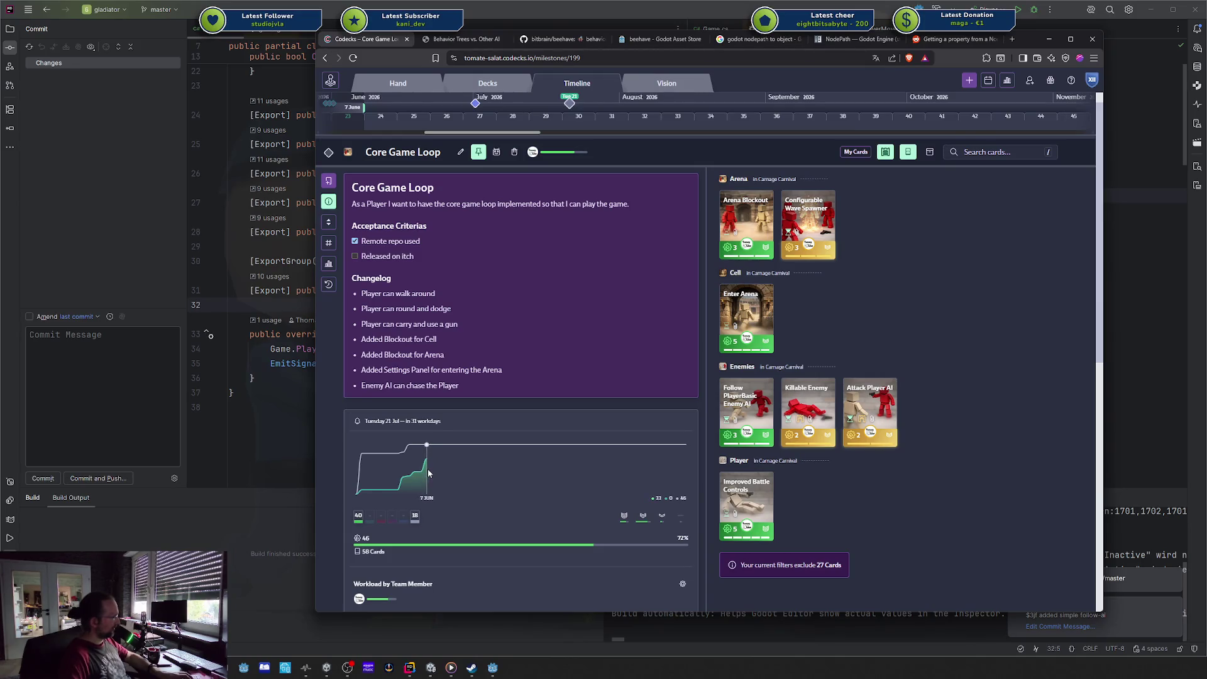
Step: On the milestone's Metrics page, set Target Velocity to 7.0 and go back to the overview
scroll(545, 473, down, 2)
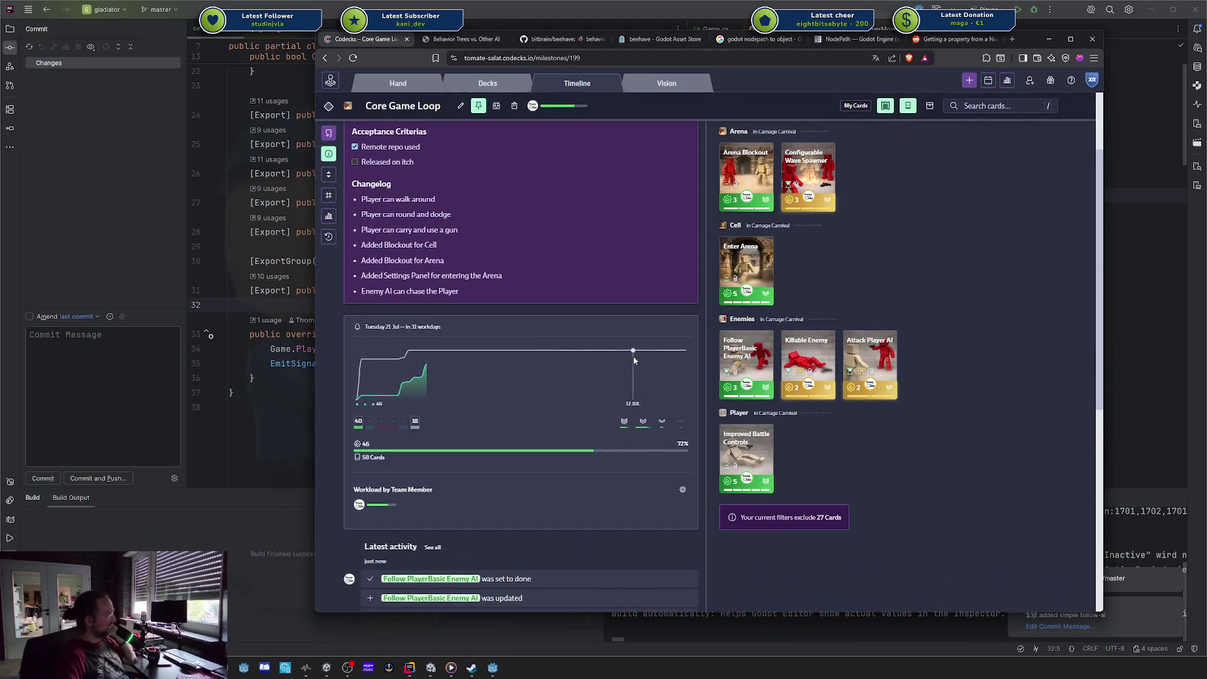
scroll(560, 328, down, 1)
scroll(559, 328, up, 3)
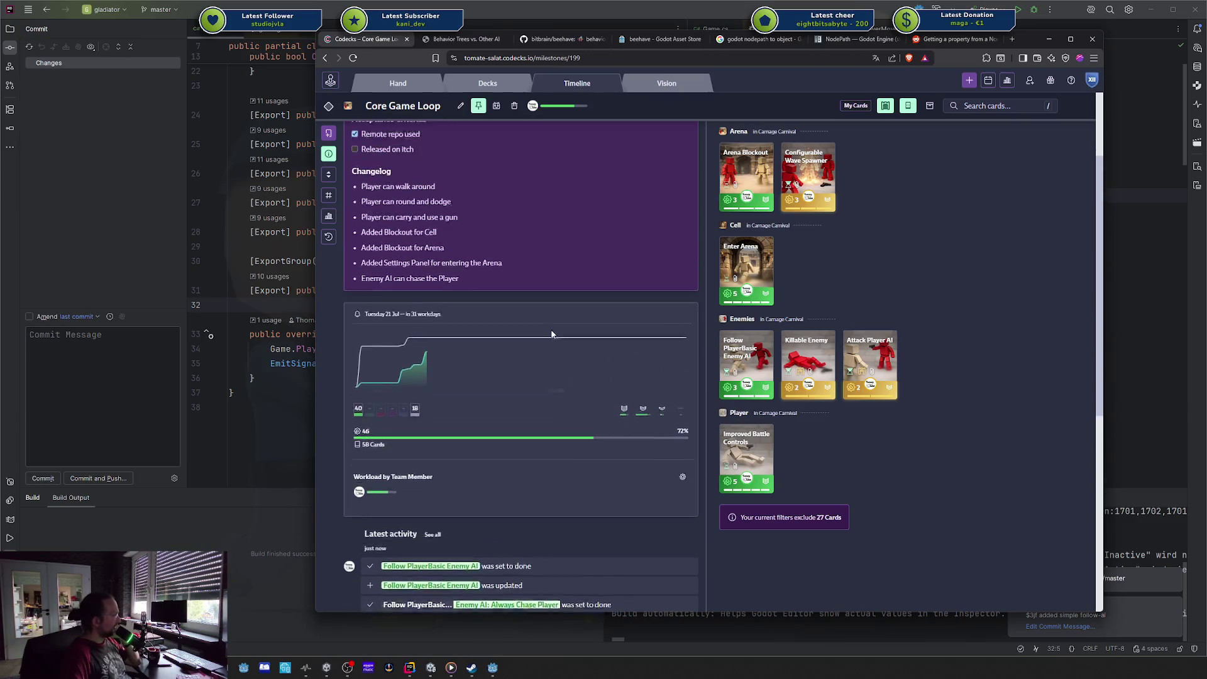
click(328, 216)
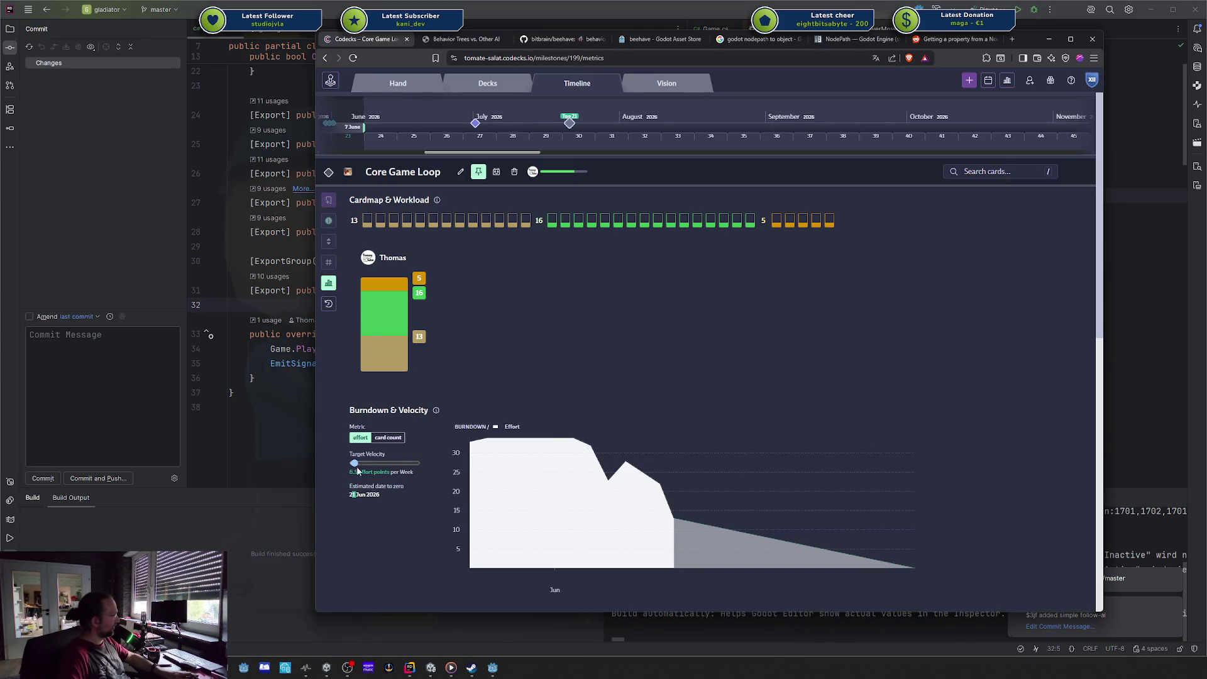
key(Left)
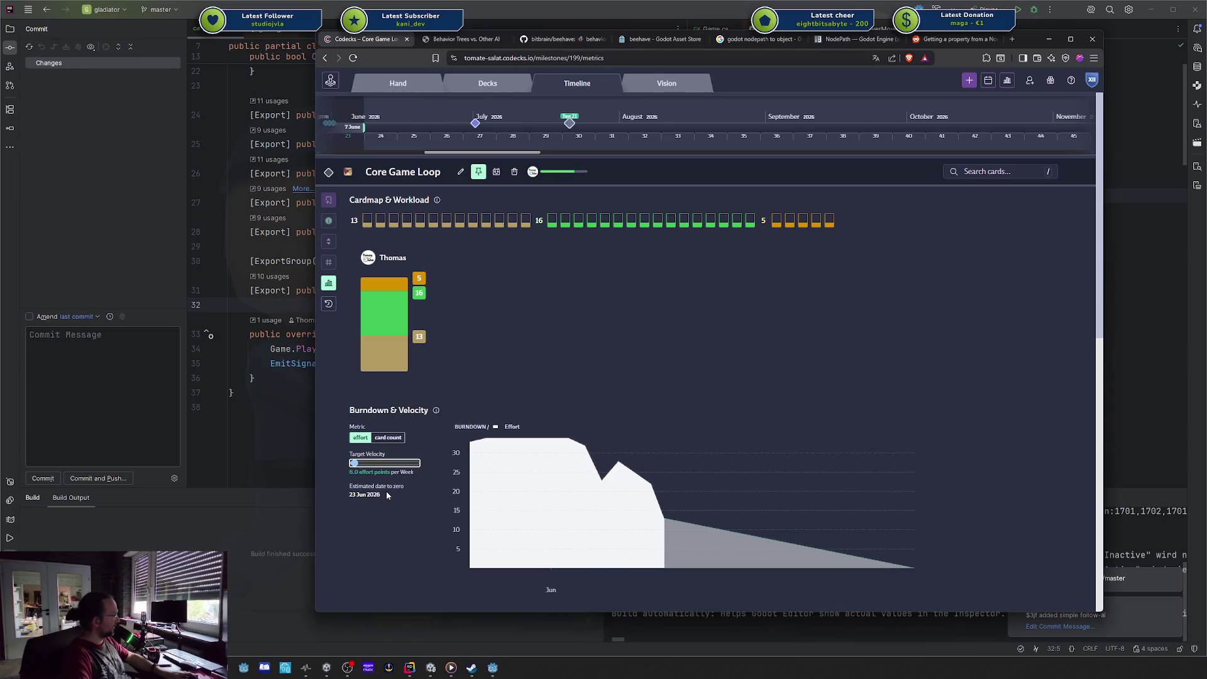
key(Left)
key(Left)
key(Left)
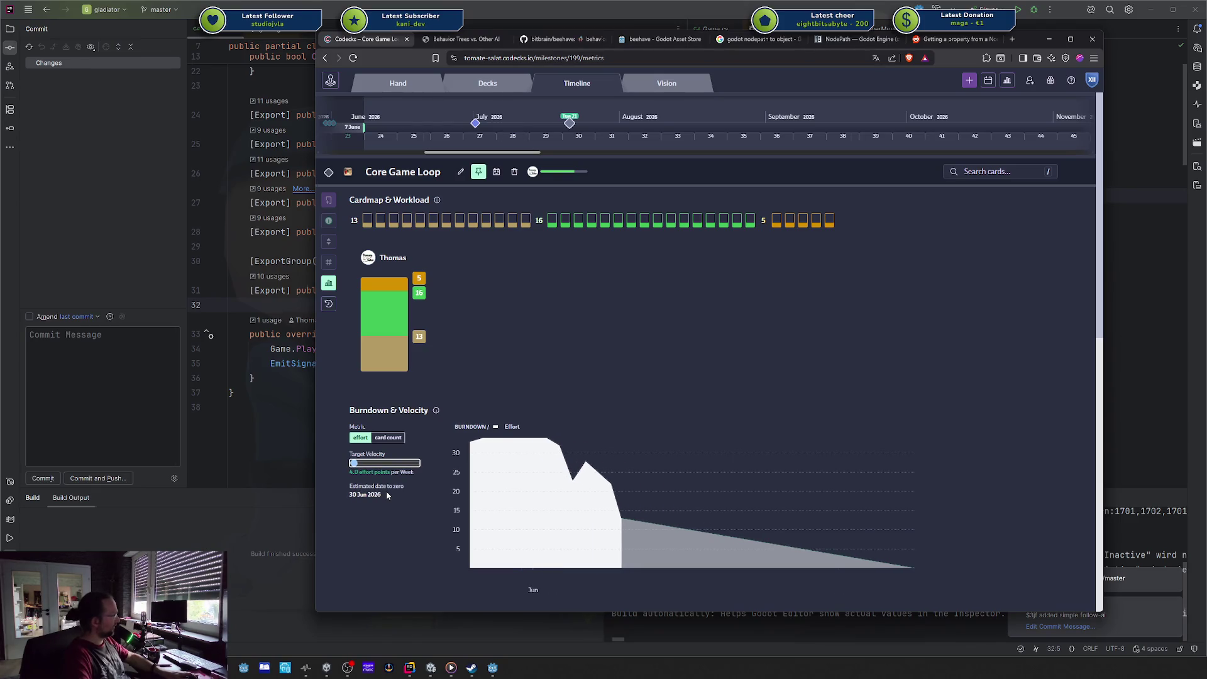
key(Right)
key(Right)
key(Right)
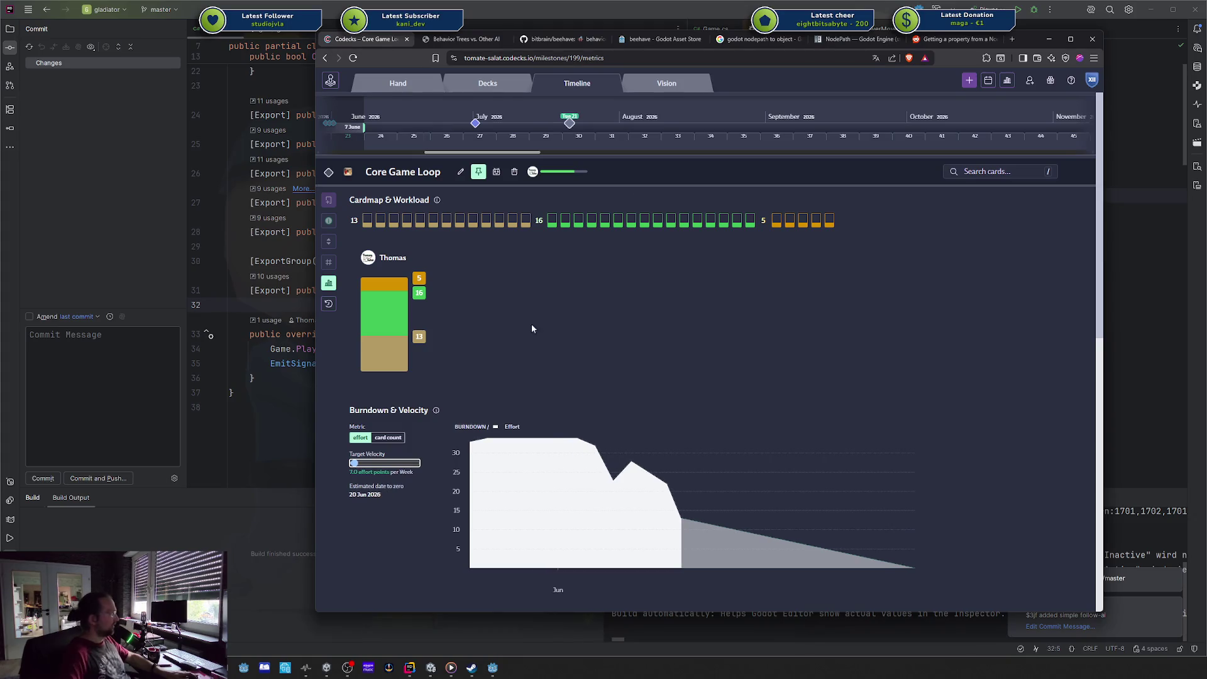
key(Escape)
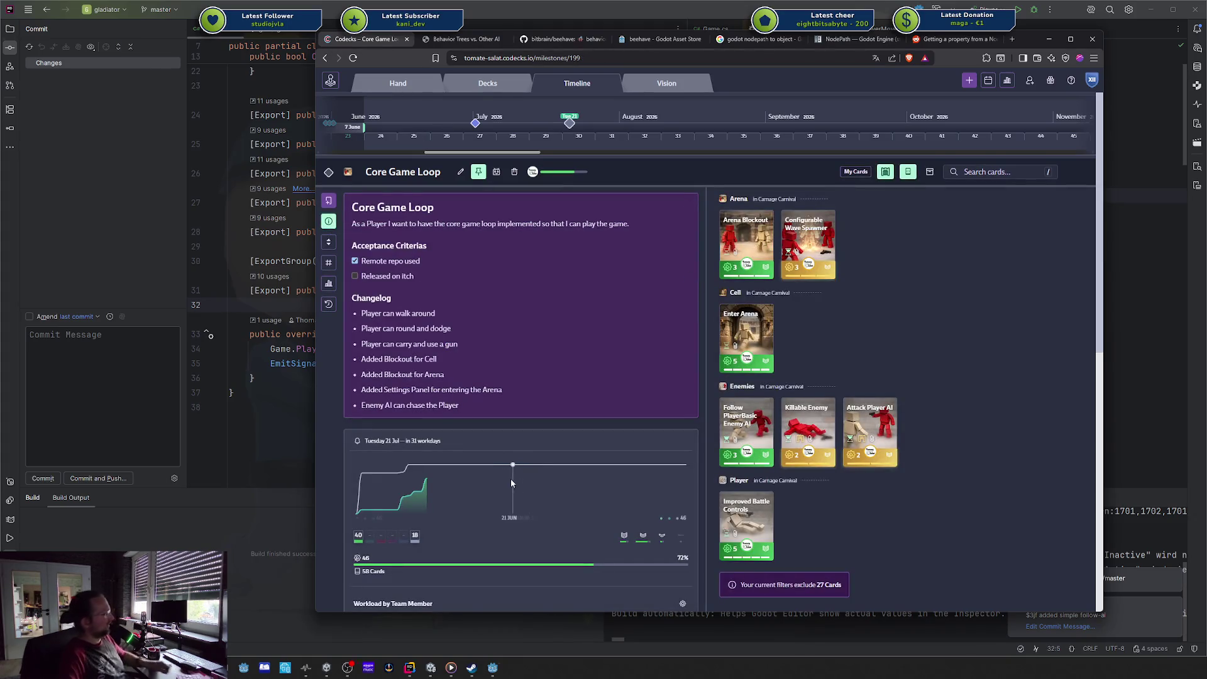